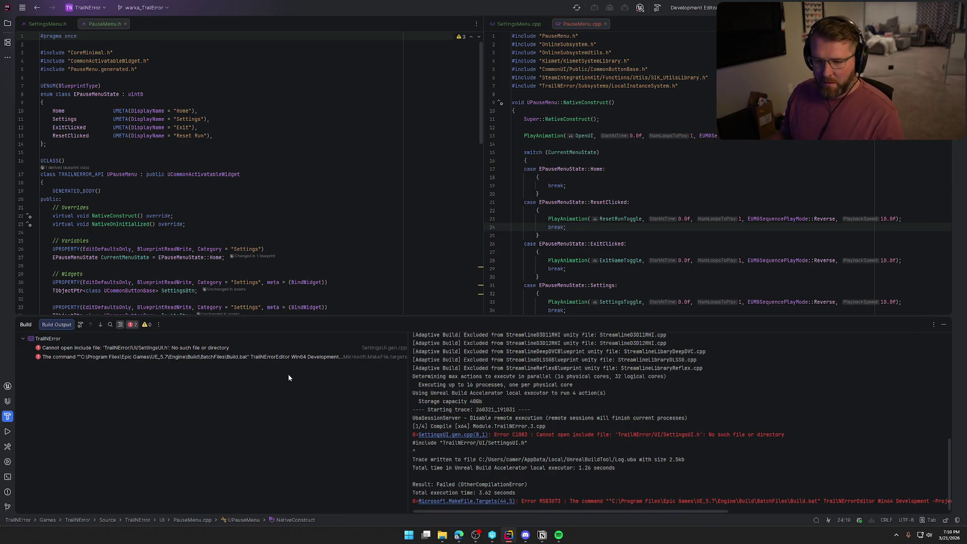
# Inspect the C1083 error's missing SettingsUI.h include in SettingsUI.gen.cpp, then close that file.
pyautogui.doubleClick(140, 348)
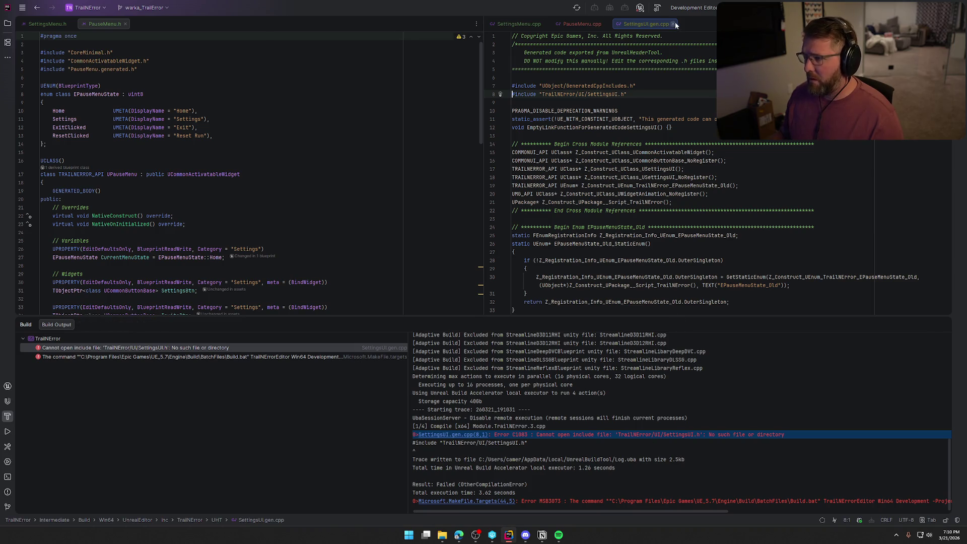
pyautogui.click(673, 24)
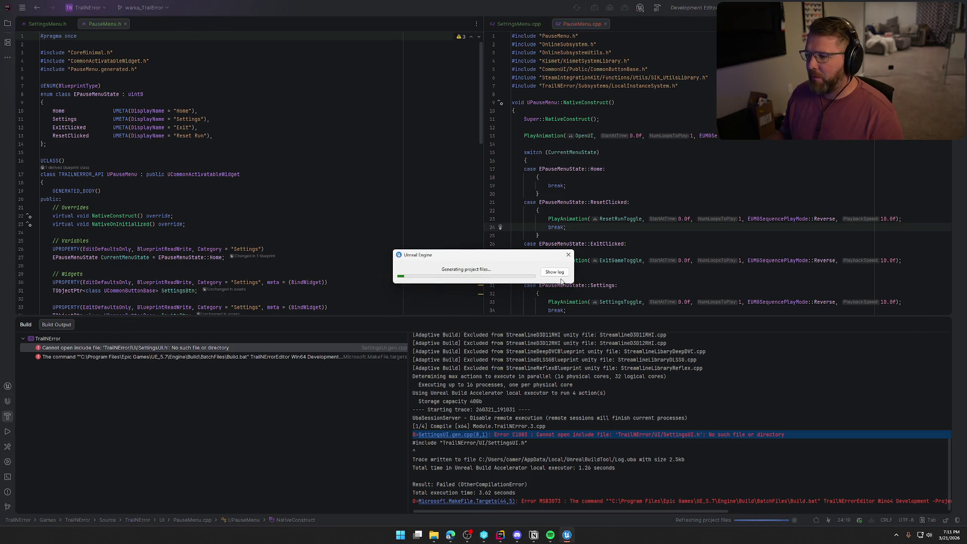
# Show the project generation log and rebuild TrailNError with Ctrl+Shift+B.
pyautogui.click(559, 274)
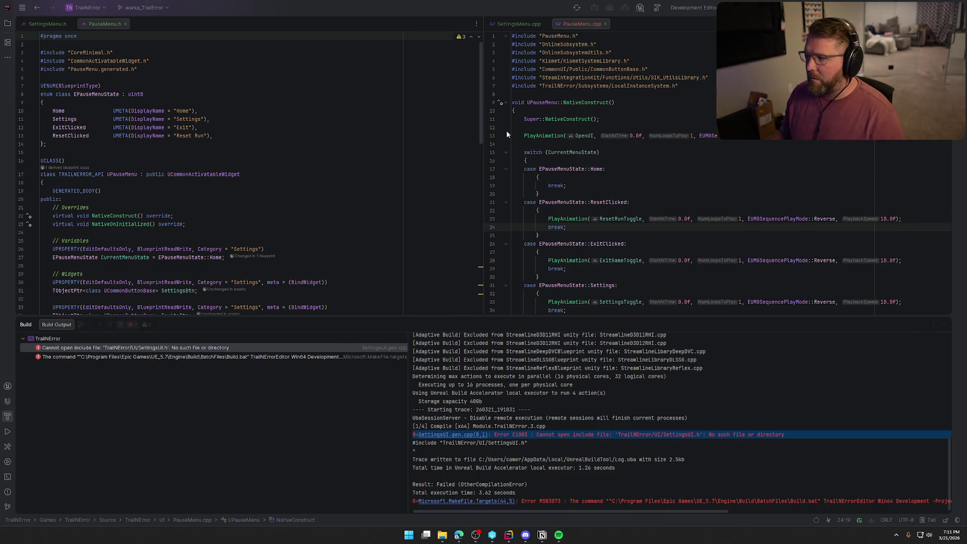
pyautogui.hotkey('ctrl', 'shift', 'b')
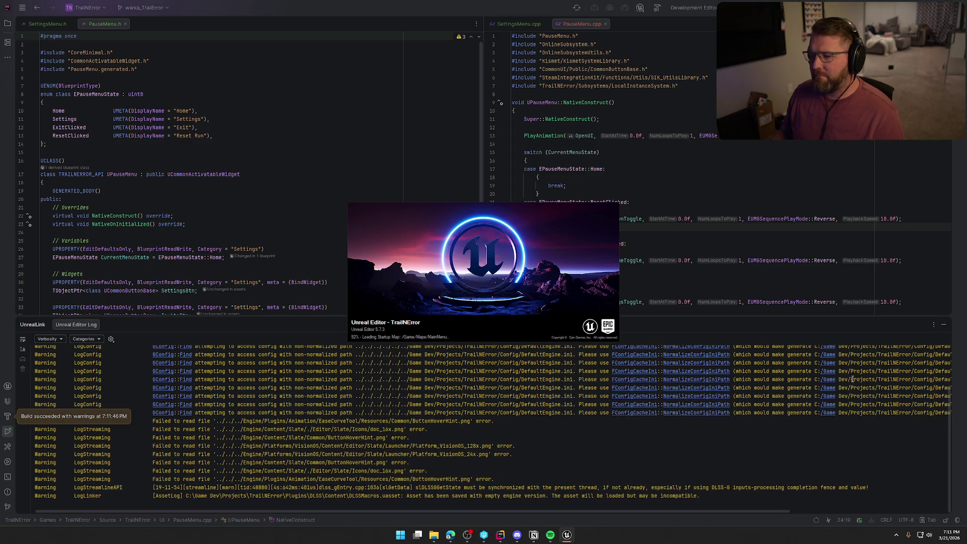
# In Unreal, close UI_InGameOptions and open UI_SettingsPanel from the UI/Settings folder.
pyautogui.click(943, 324)
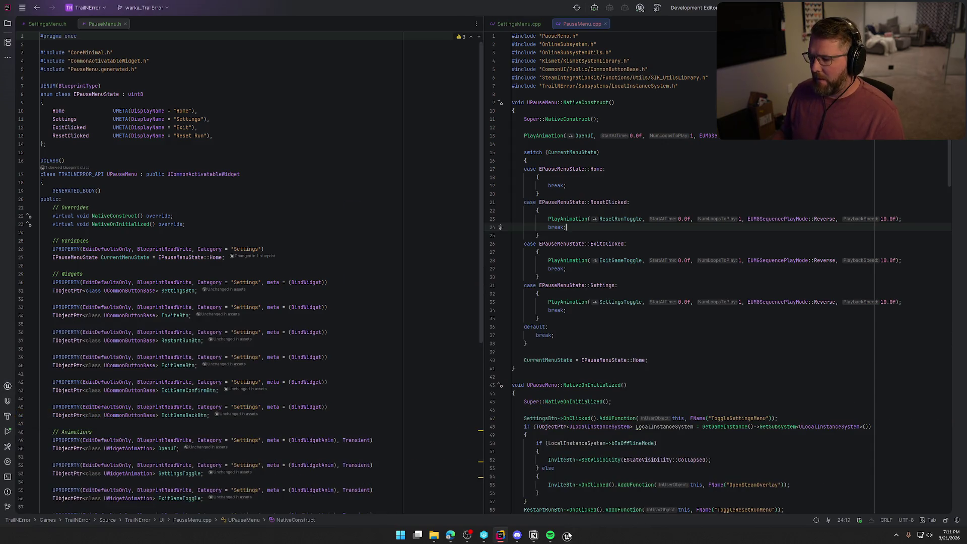
pyautogui.click(569, 536)
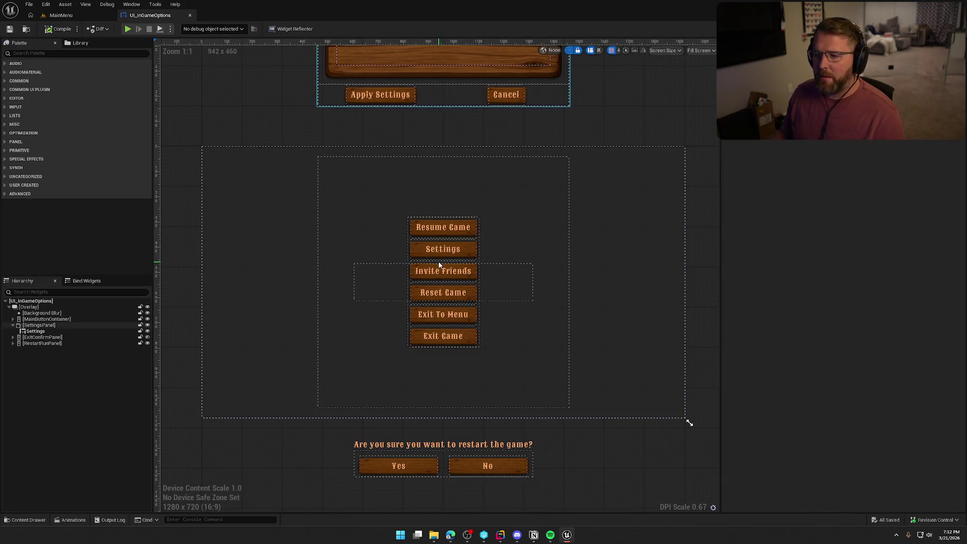
pyautogui.click(190, 16)
pyautogui.hotkey('ctrl', 'space')
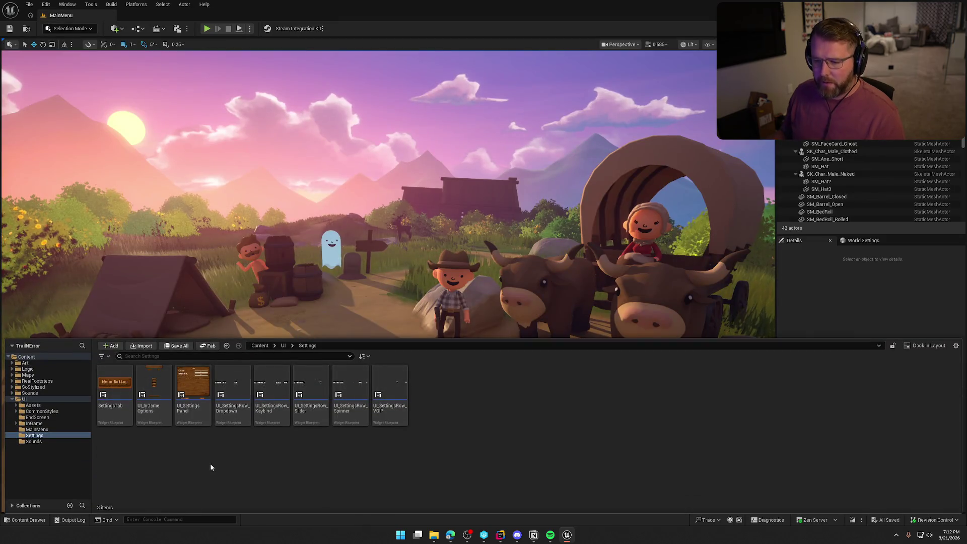
pyautogui.click(194, 396)
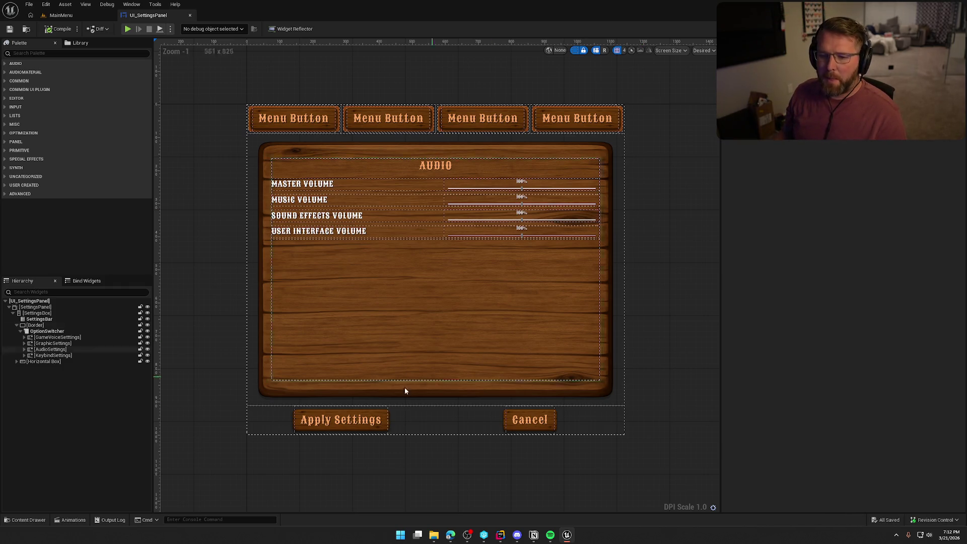
# Preview the GameVoiceSettings, GraphicSettings, AudioSettings and KeybindSettings pages in turn, ending on Keybinds.
pyautogui.click(56, 337)
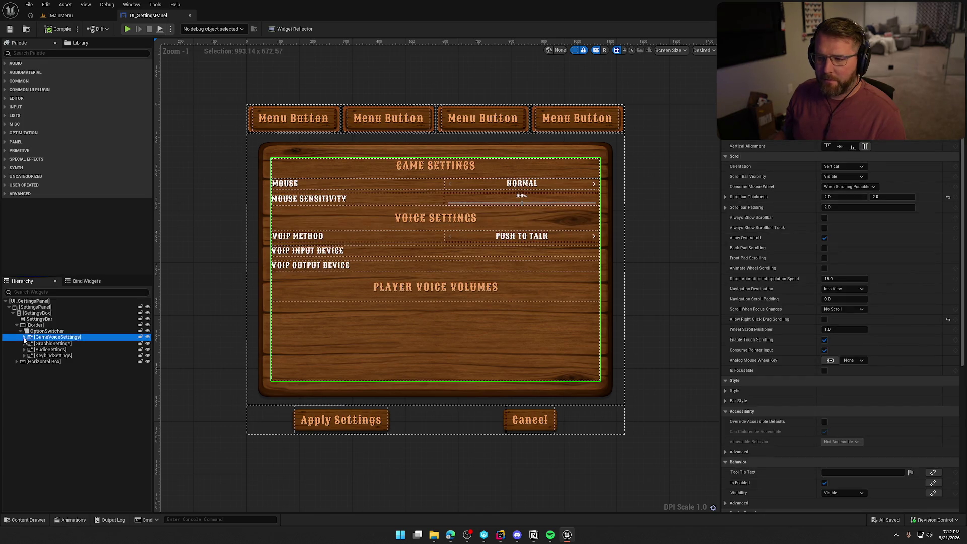
pyautogui.click(56, 344)
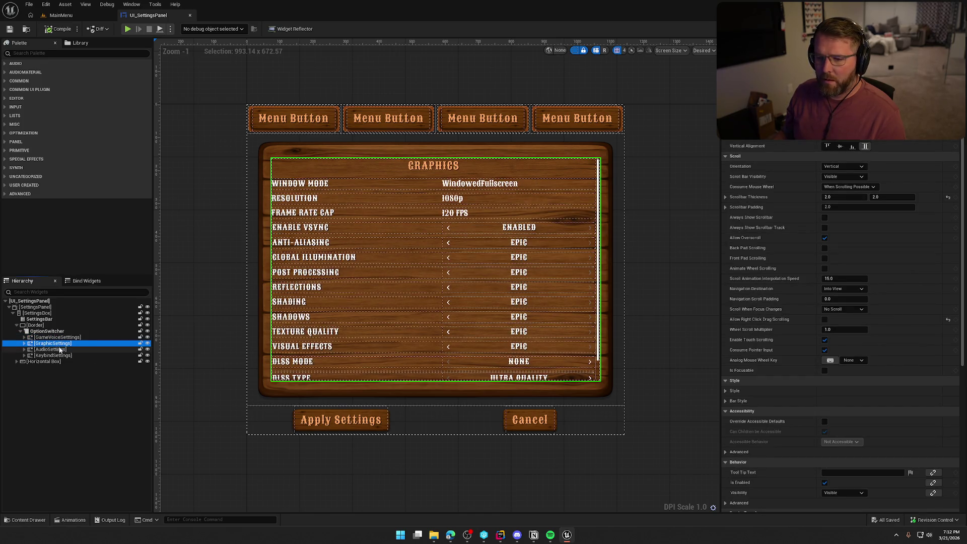
pyautogui.click(60, 349)
pyautogui.click(55, 356)
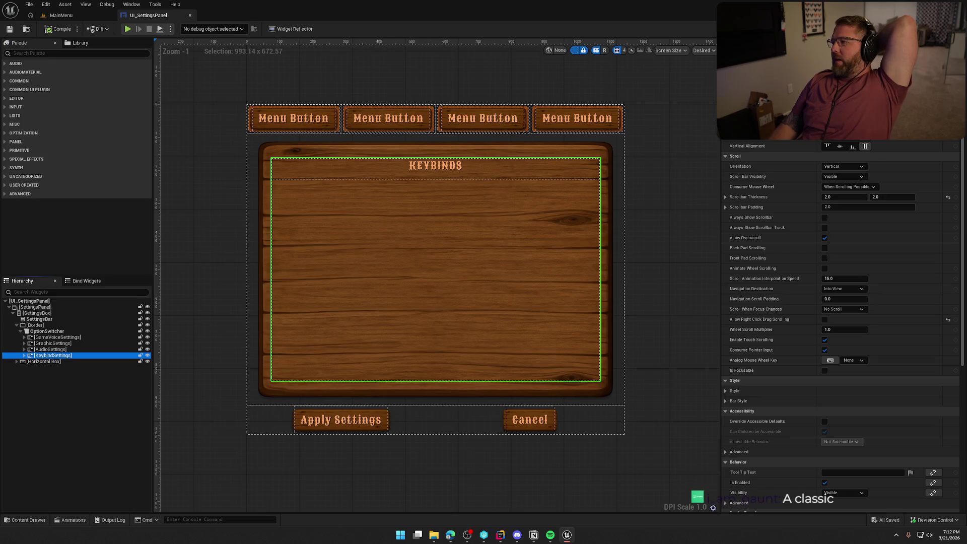
pyautogui.hotkey('shift', 'F4')
# Frame the Event On Initialized node chain and show the blueprint's Class Settings.
pyautogui.scroll(-6, 624, 324)
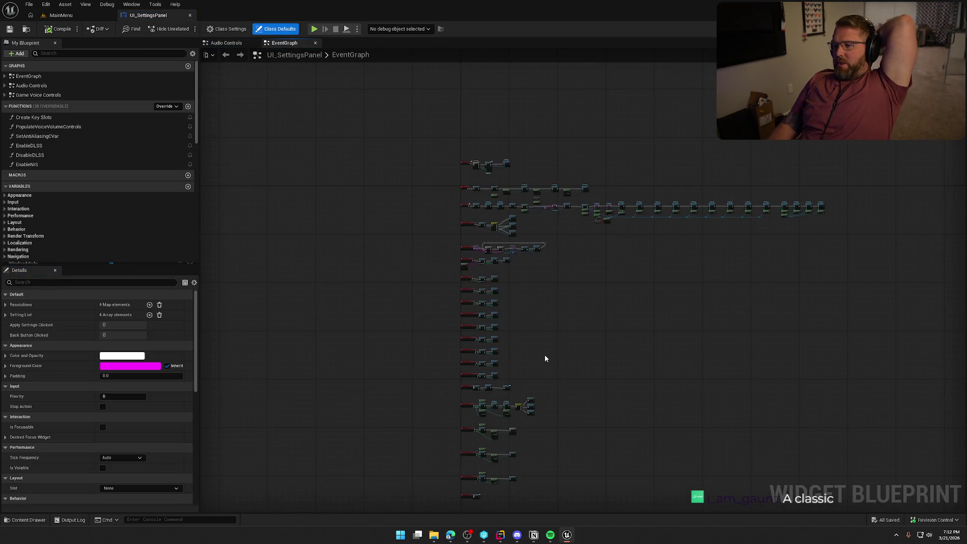
pyautogui.moveTo(456, 261); pyautogui.dragTo(500, 281)
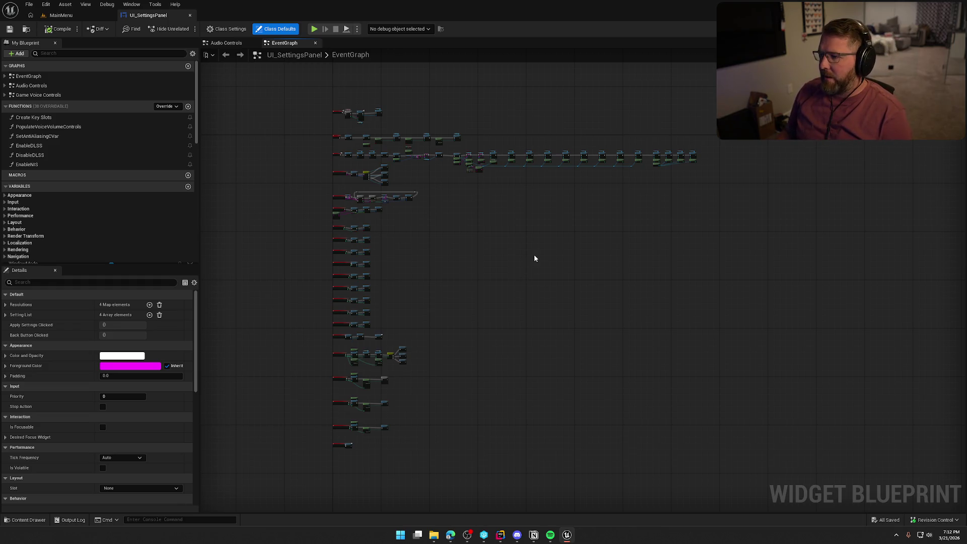
pyautogui.scroll(3, 534, 257)
pyautogui.scroll(5, 531, 256)
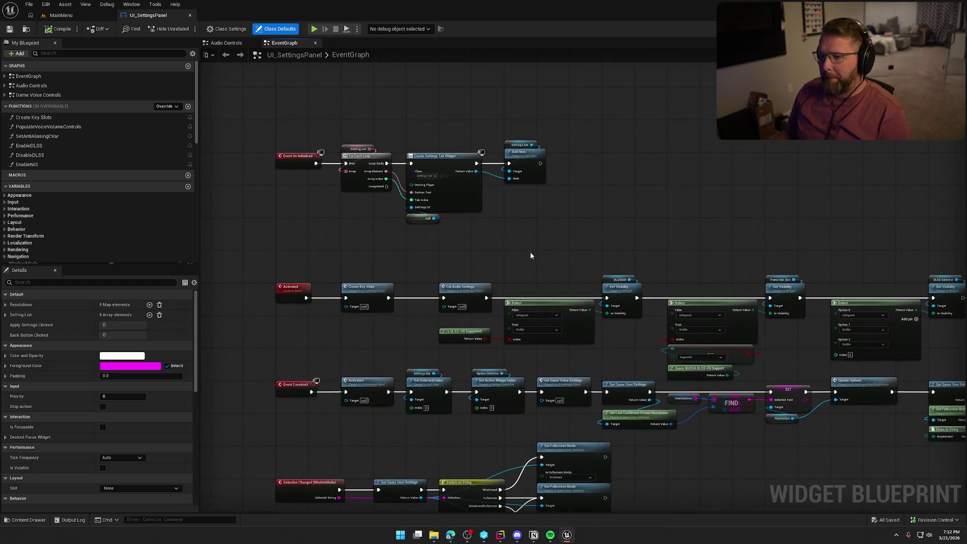
pyautogui.moveTo(465, 240); pyautogui.dragTo(562, 296)
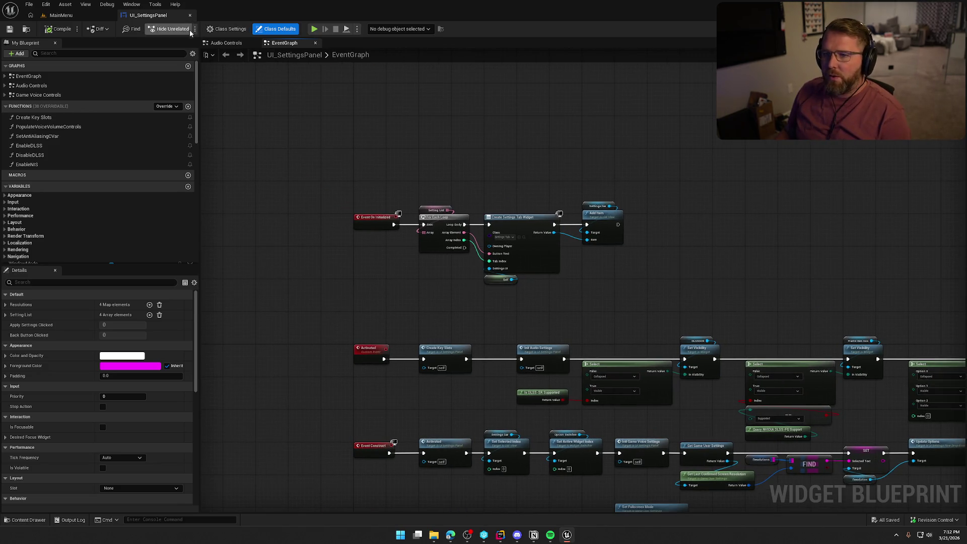
pyautogui.click(226, 28)
pyautogui.hotkey('alt', 'Tab')
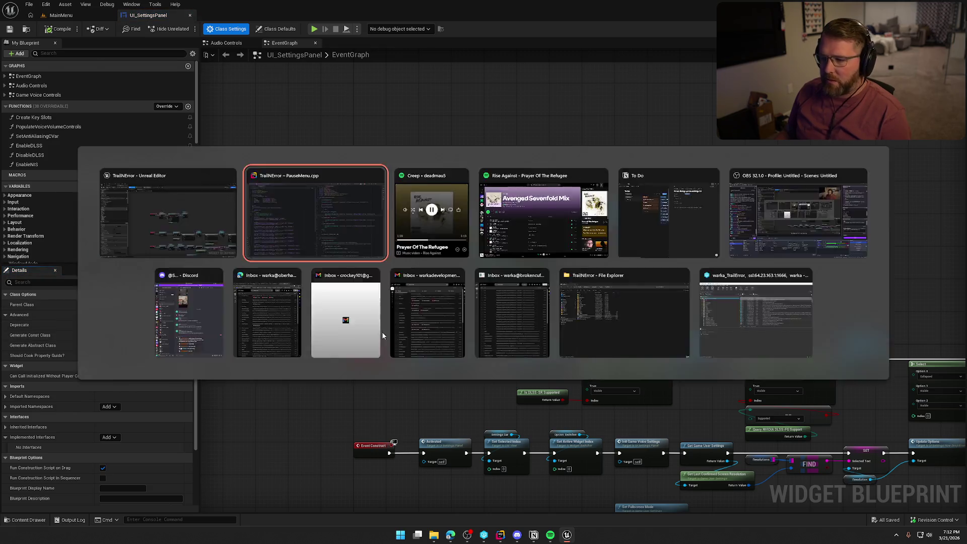
# In Rider, close the PauseMenu header and source files, leaving the SettingsMenu header open.
pyautogui.middleClick(109, 29)
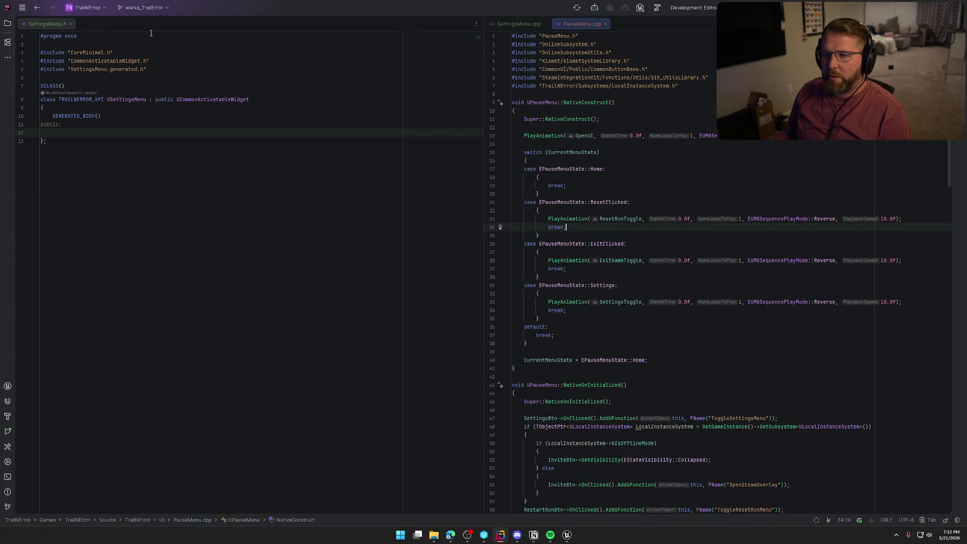
pyautogui.middleClick(593, 25)
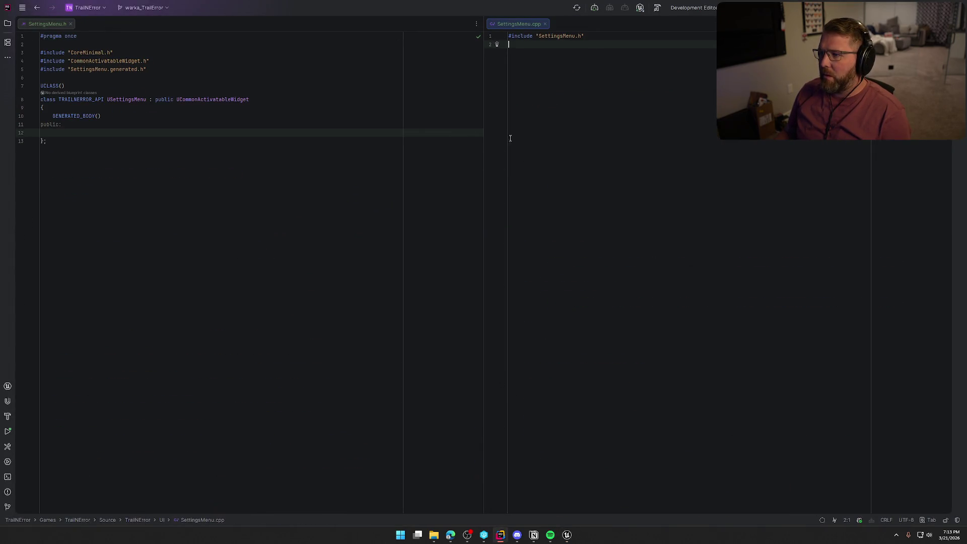
pyautogui.click(318, 335)
pyautogui.hotkey('alt', 'Tab')
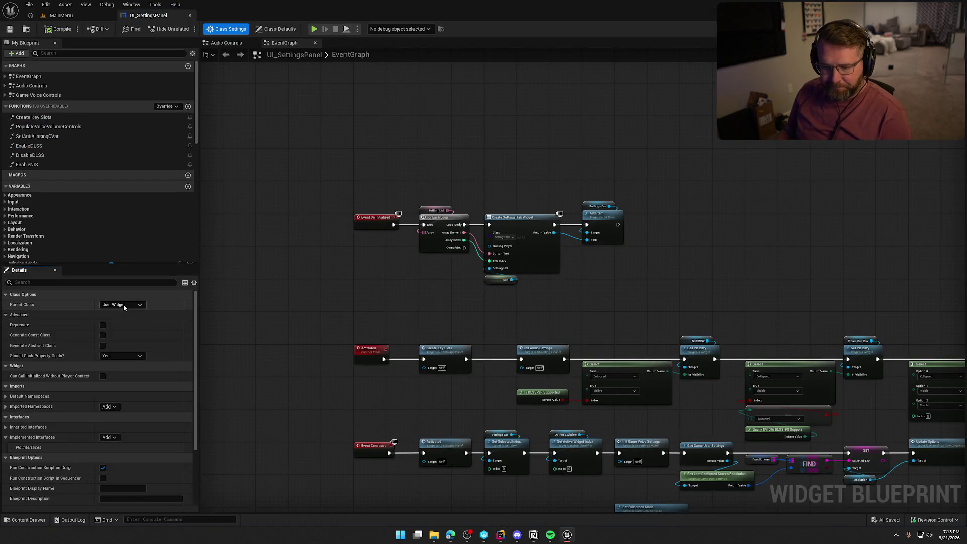
# Set UI_SettingsPanel's Parent Class to SettingsMenu and check out the asset.
pyautogui.click(124, 305)
pyautogui.write('settings')
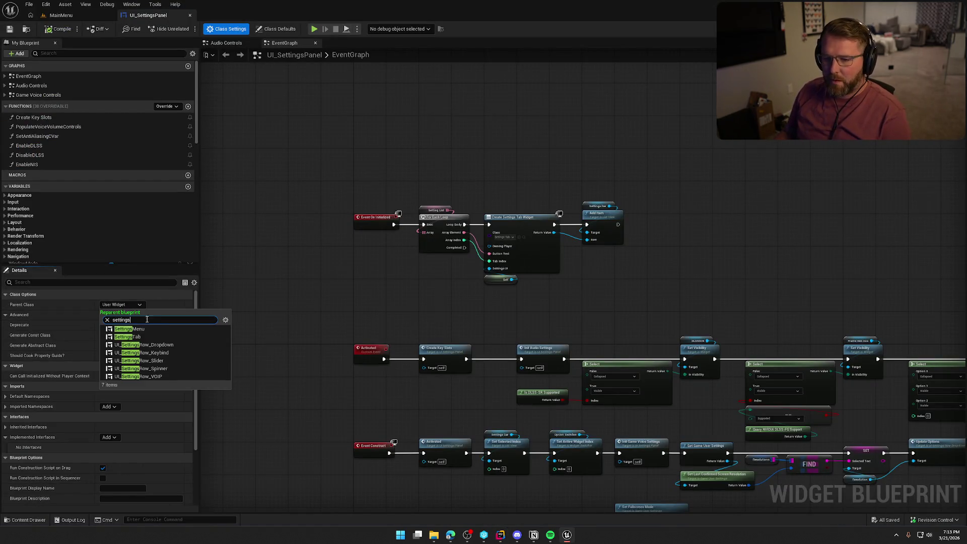
pyautogui.click(277, 311)
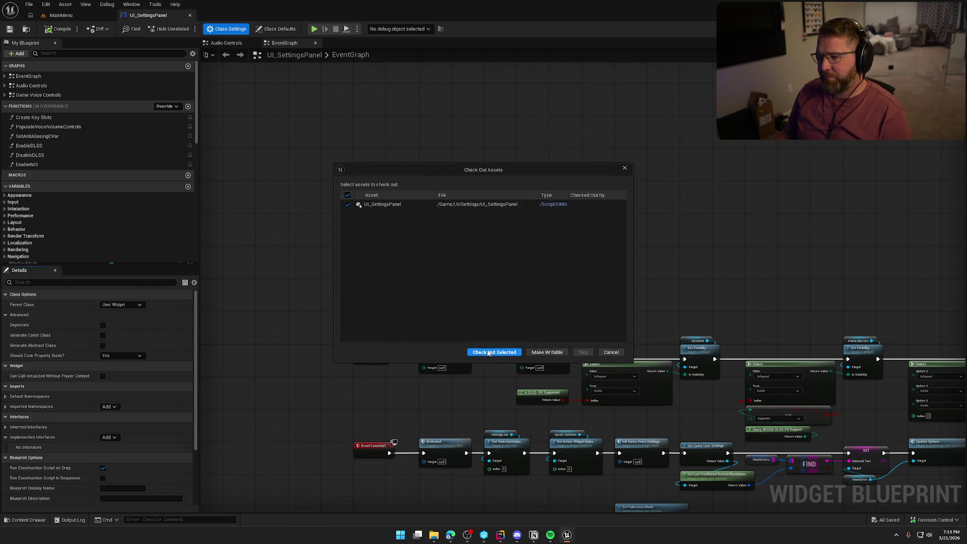
pyautogui.click(494, 353)
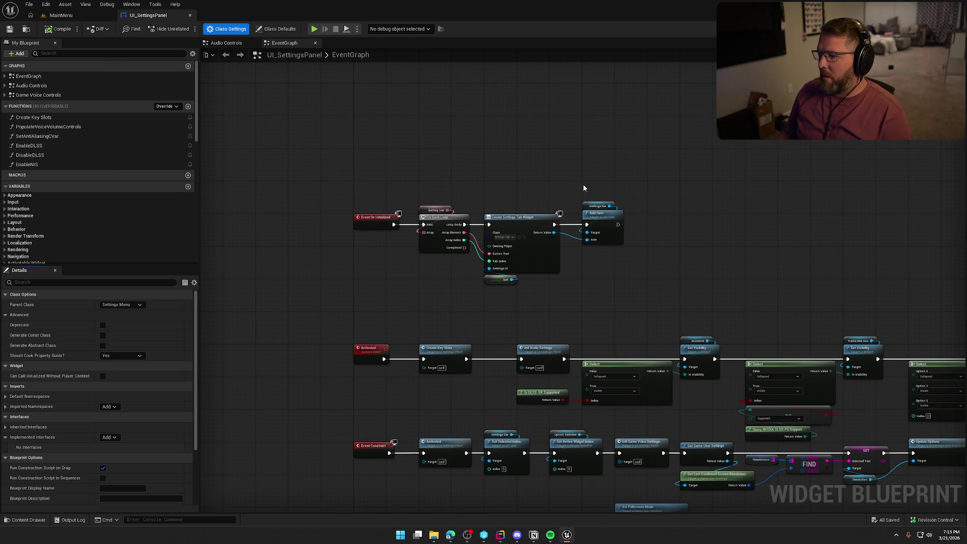
pyautogui.moveTo(692, 221)
pyautogui.mouseDown()
pyautogui.moveTo(555, 125)
pyautogui.moveTo(574, 133)
pyautogui.mouseUp()
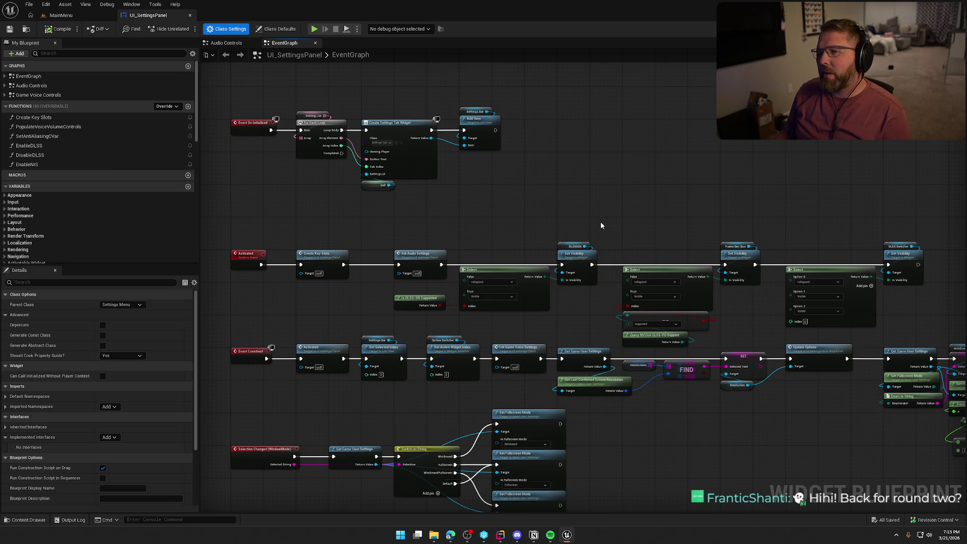
pyautogui.scroll(2, 554, 202)
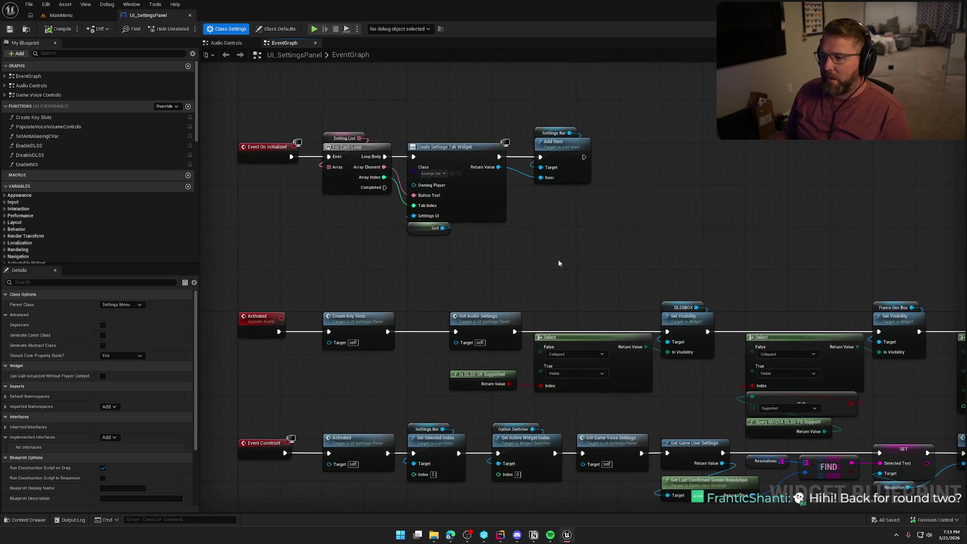
pyautogui.scroll(-5, 556, 250)
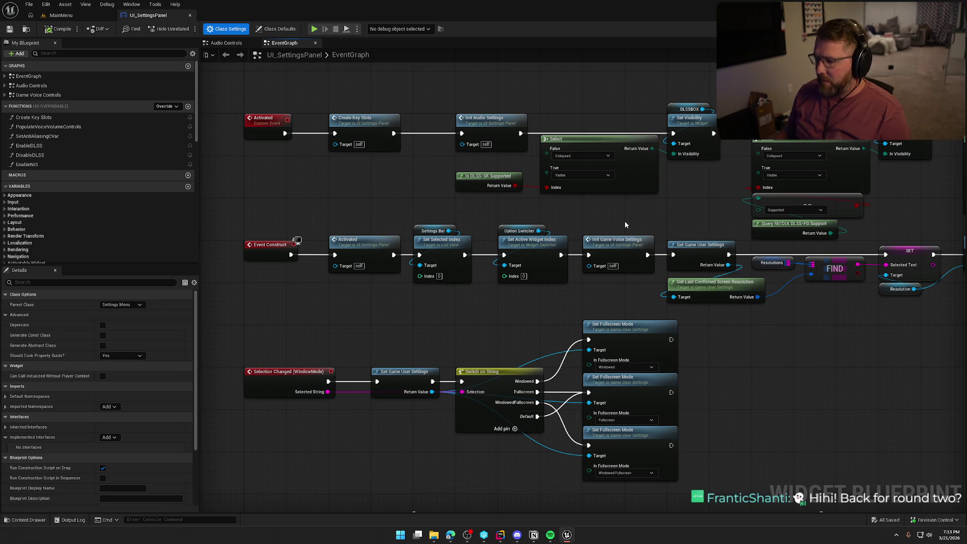
pyautogui.scroll(5, 627, 219)
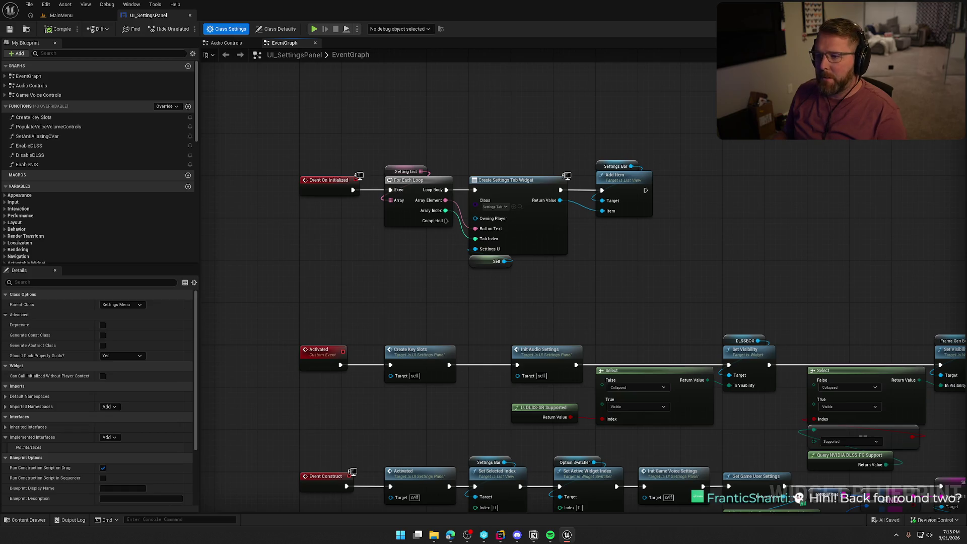
pyautogui.click(932, 28)
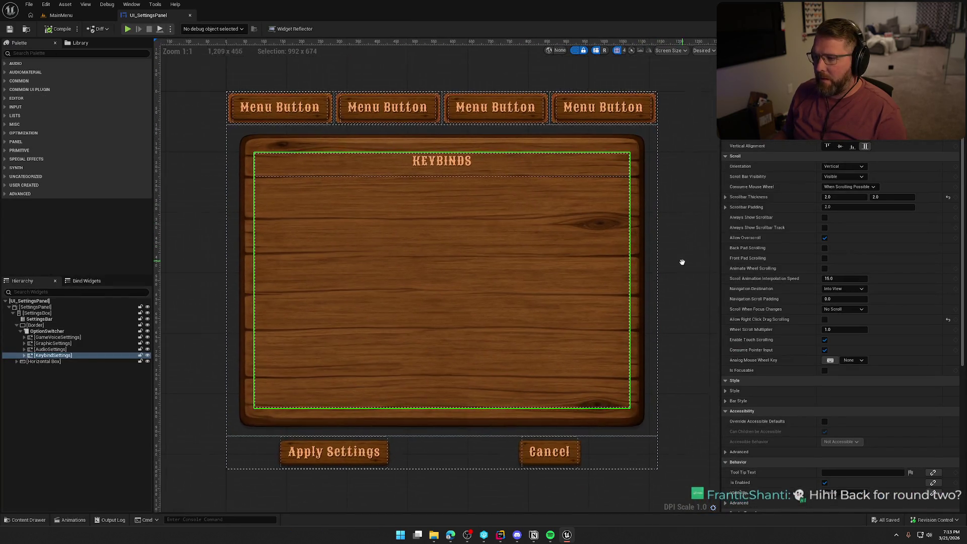
pyautogui.click(52, 319)
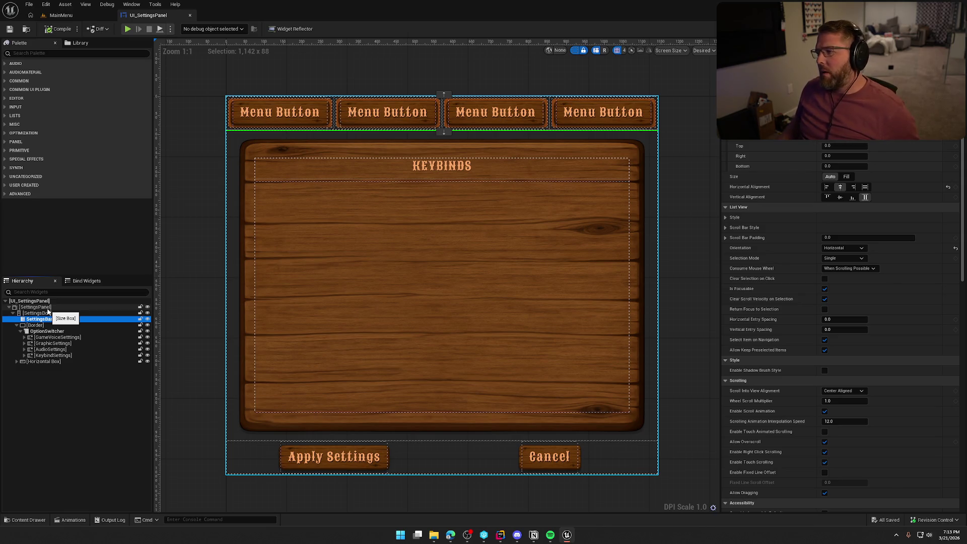
pyautogui.scroll(-3, 799, 380)
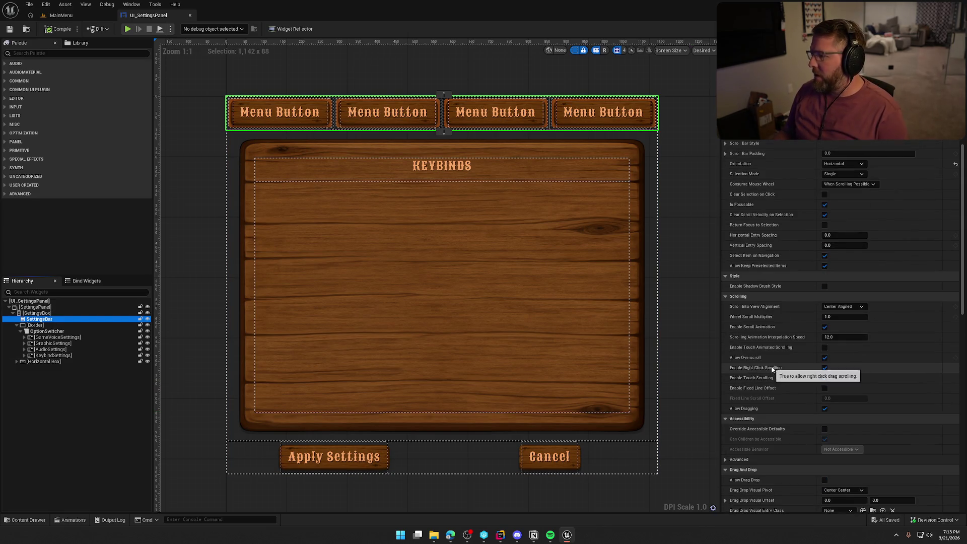
pyautogui.scroll(-5, 776, 368)
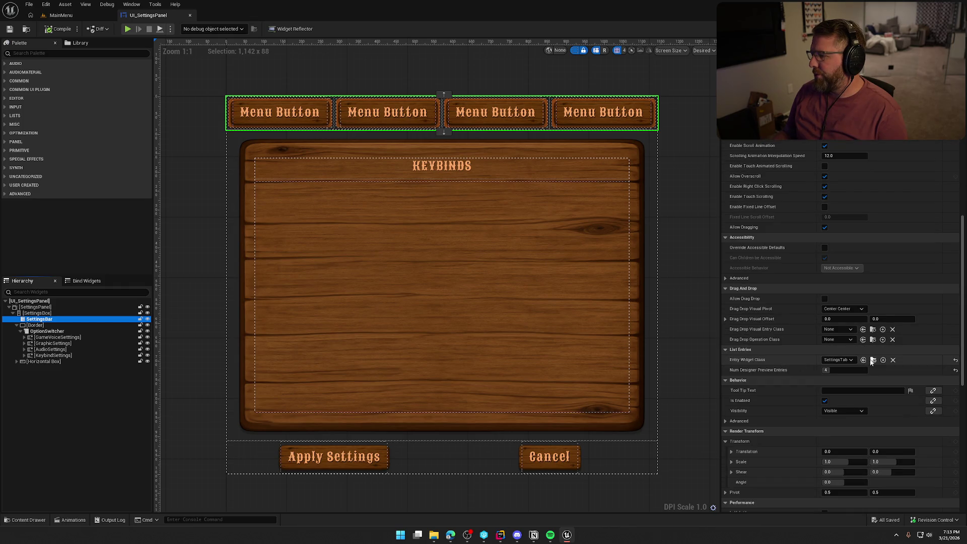
pyautogui.click(873, 360)
pyautogui.doubleClick(115, 393)
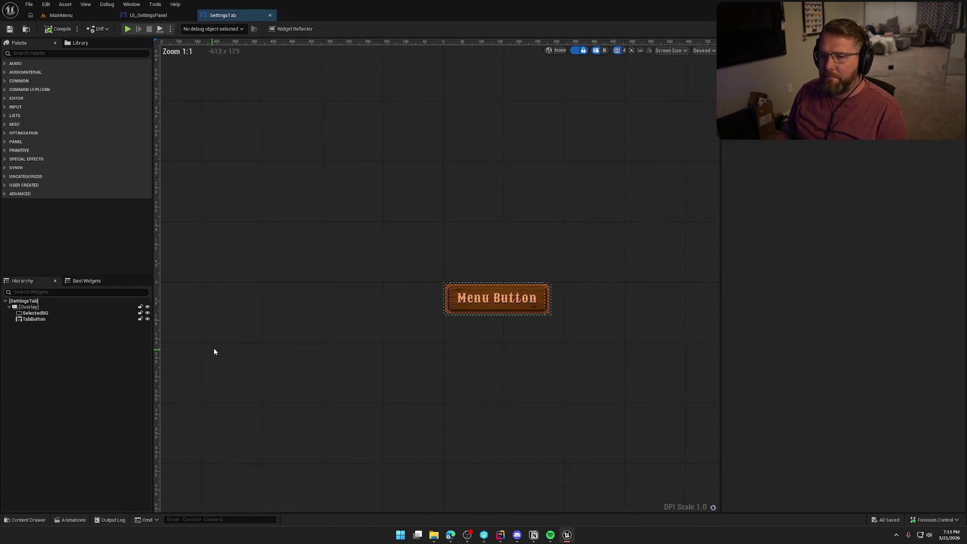
pyautogui.click(947, 29)
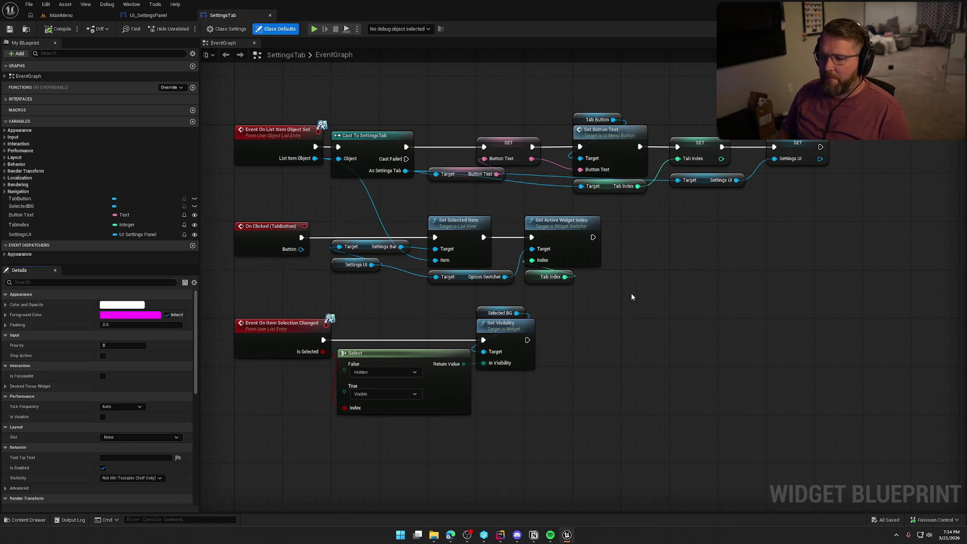
pyautogui.click(270, 15)
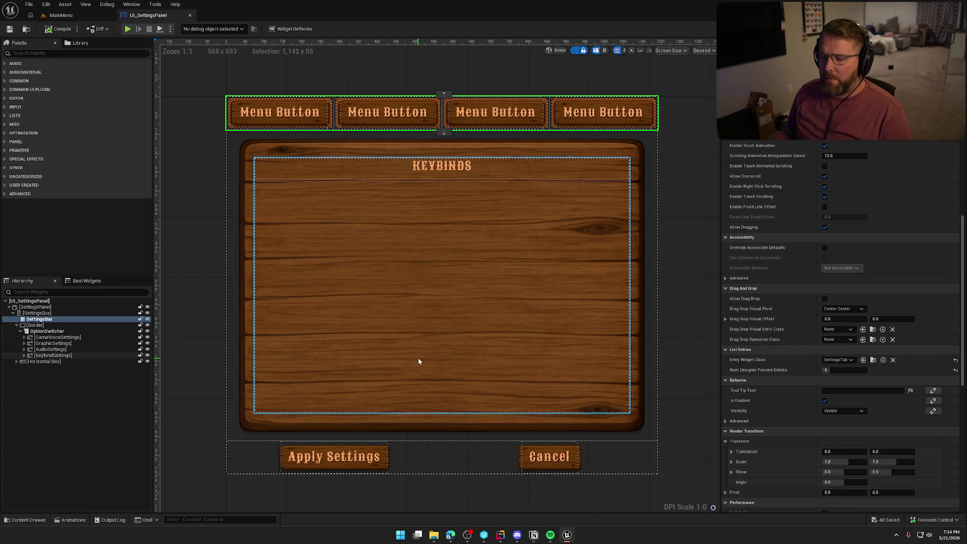
# Expand the four settings pages in the Hierarchy and preview the Game Settings page.
pyautogui.scroll(-5, 889, 386)
pyautogui.scroll(-6, 889, 388)
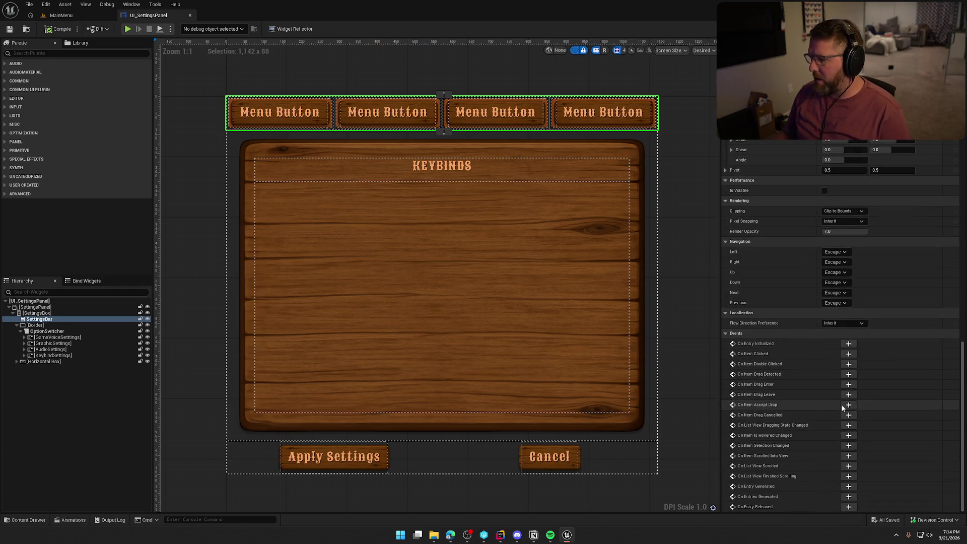
pyautogui.click(25, 355)
pyautogui.click(25, 349)
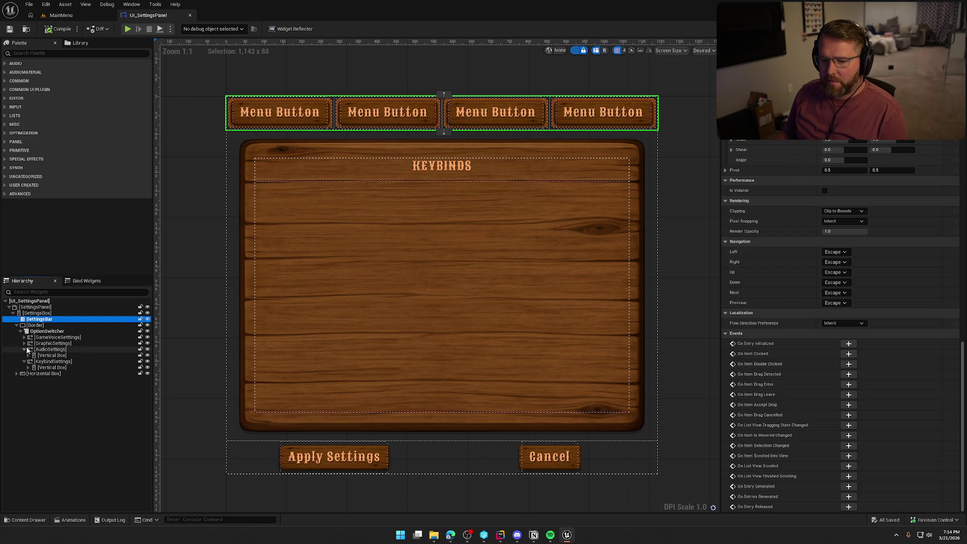
pyautogui.click(24, 343)
pyautogui.click(24, 337)
pyautogui.click(51, 343)
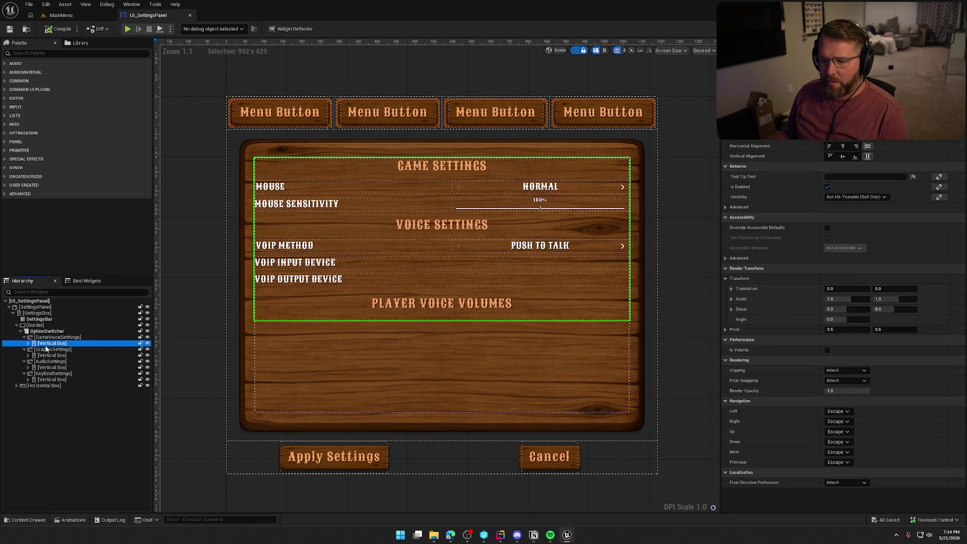
# Review the InvertMouse row's Selection Changed handler that sets Invert Mouse.
pyautogui.click(524, 187)
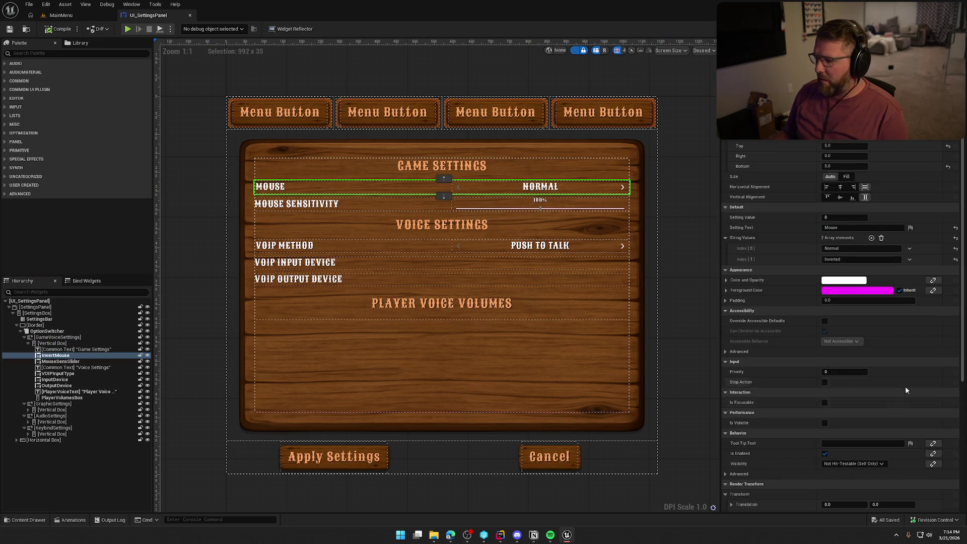
pyautogui.scroll(-4, 906, 386)
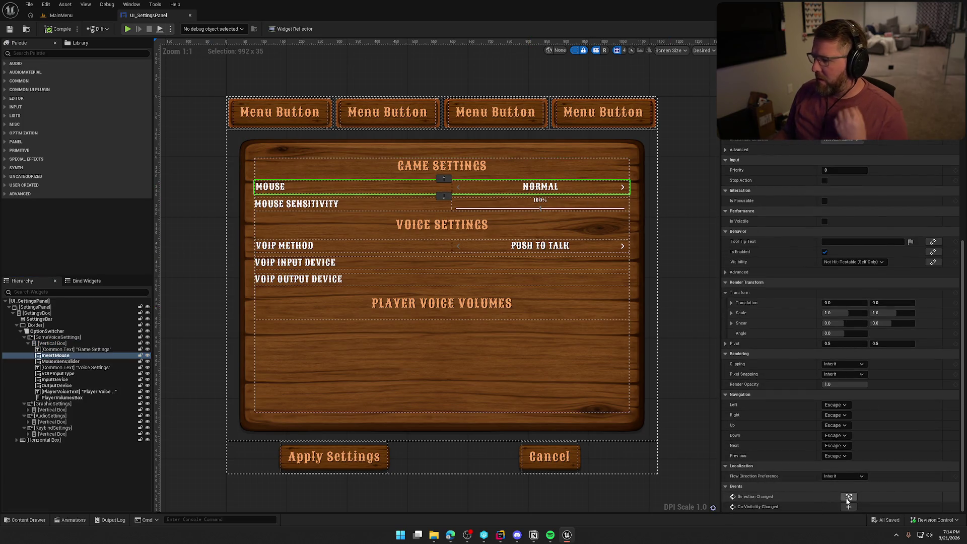
pyautogui.click(850, 497)
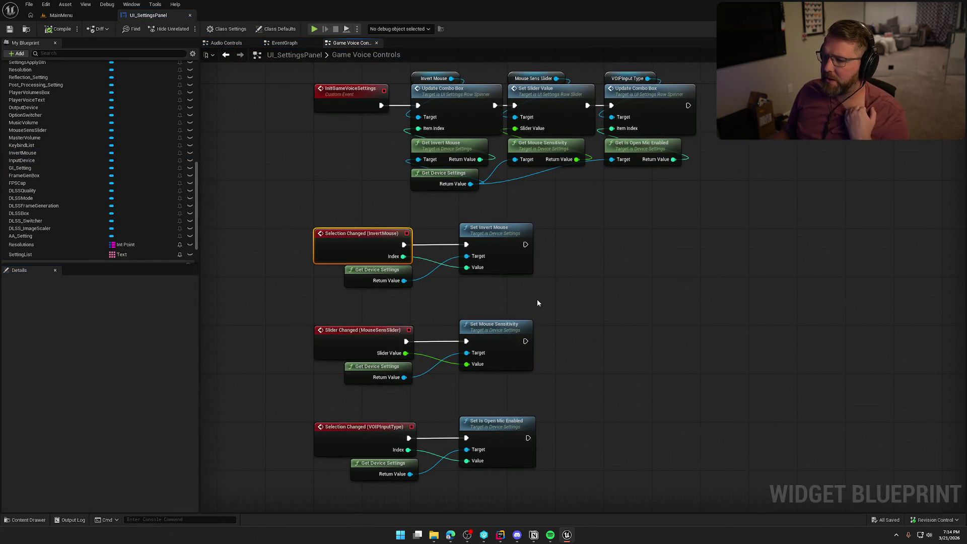
pyautogui.click(629, 241)
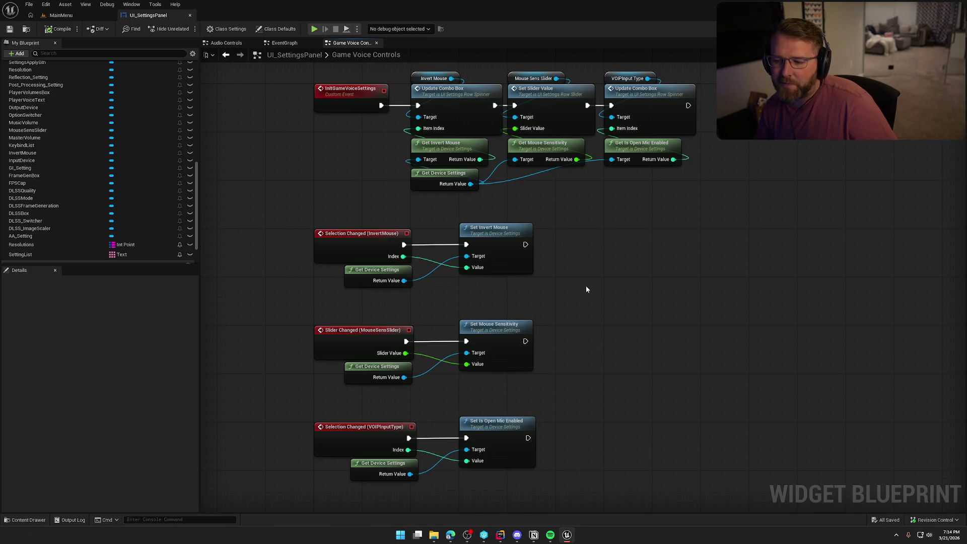
pyautogui.moveTo(552, 286); pyautogui.dragTo(553, 257)
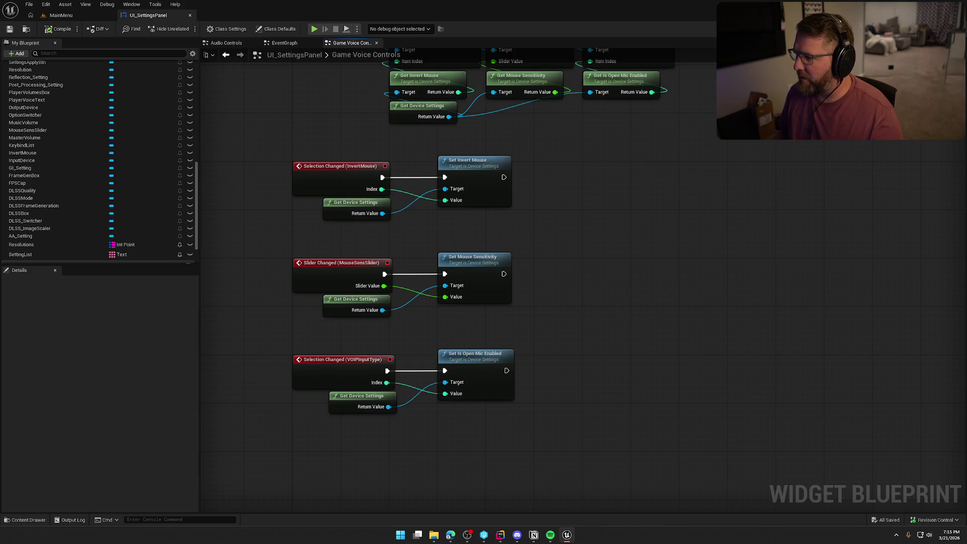
pyautogui.click(941, 29)
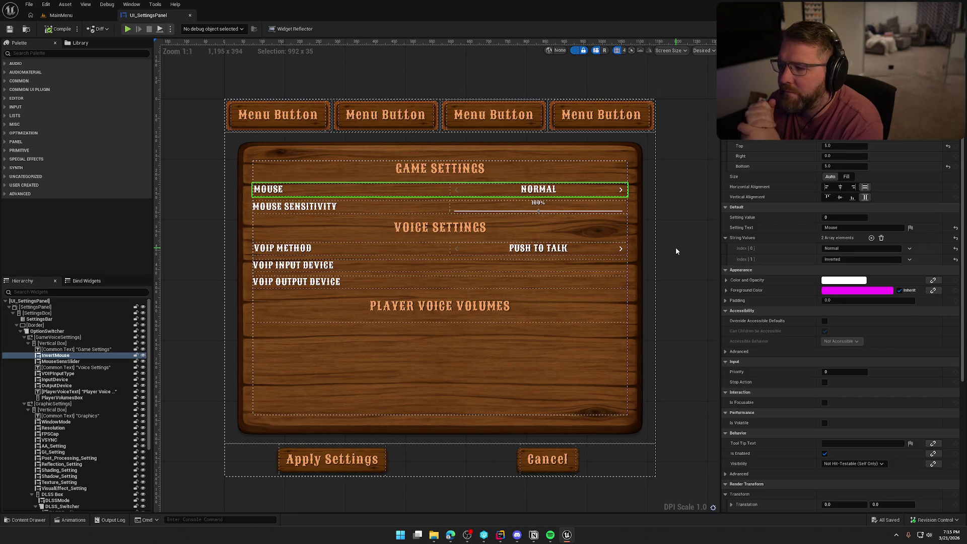
# Hide the widget outlines and recenter the canvas on the settings panel.
pyautogui.click(575, 51)
pyautogui.click(532, 68)
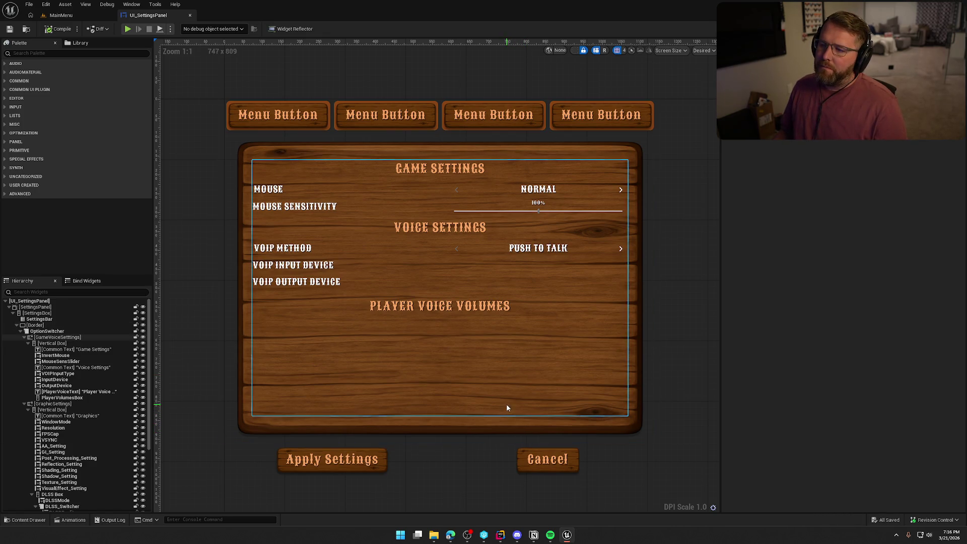
pyautogui.scroll(-2, 503, 398)
pyautogui.scroll(1, 502, 398)
pyautogui.moveTo(502, 401); pyautogui.dragTo(482, 361)
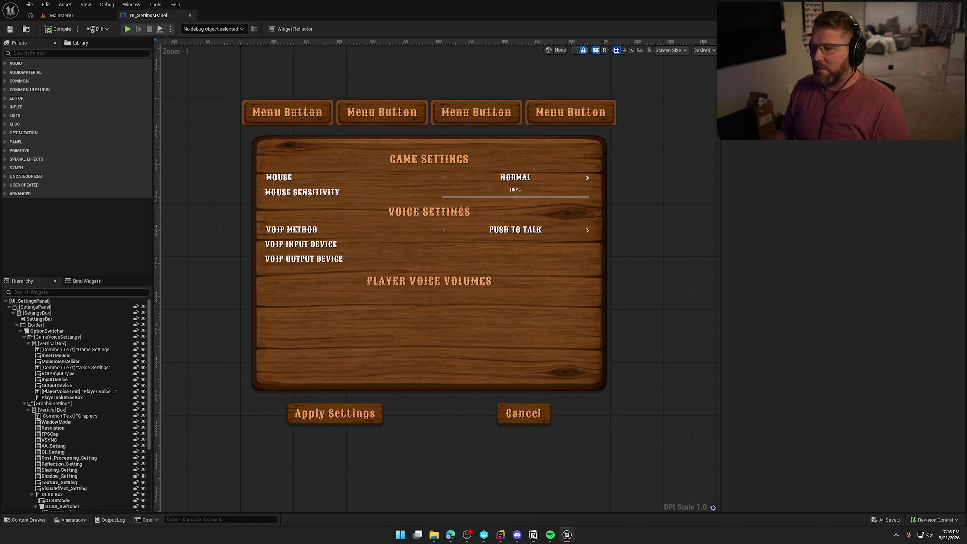
pyautogui.scroll(-3, 568, 259)
pyautogui.scroll(4, 447, 153)
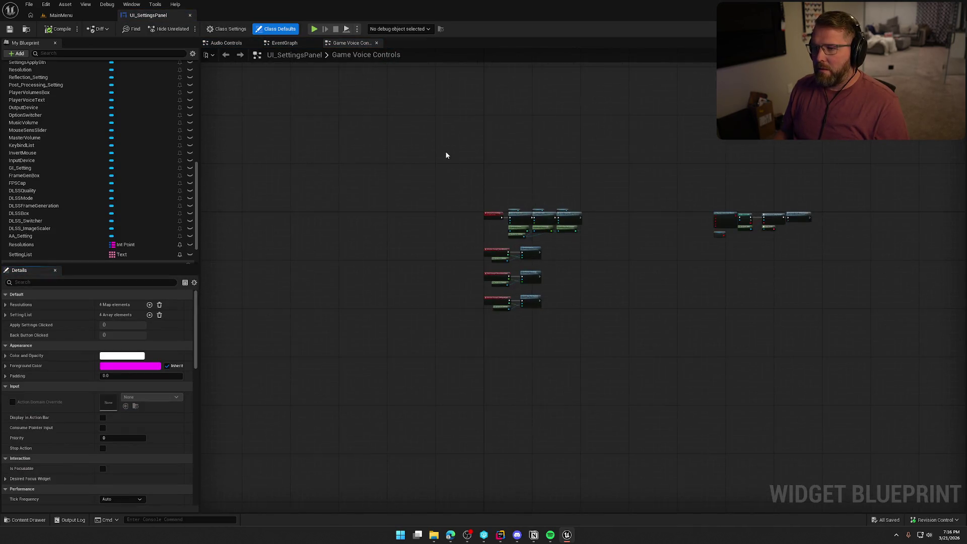
# Delete the Populate Select Voice Device node chain, save the blueprint, and open the EventGraph.
pyautogui.press('Home')
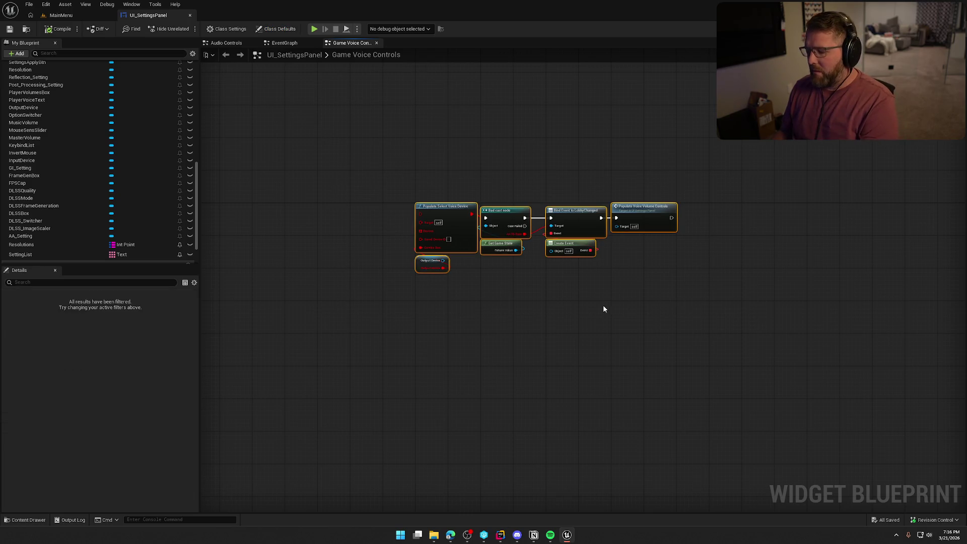
pyautogui.press('Delete')
pyautogui.moveTo(603, 305); pyautogui.dragTo(813, 267)
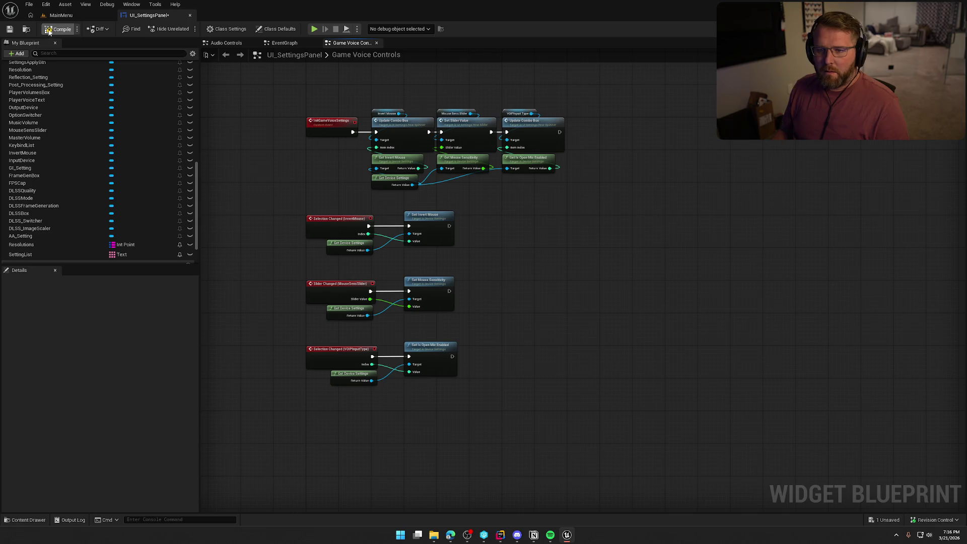
pyautogui.hotkey('ctrl', 's')
pyautogui.click(282, 43)
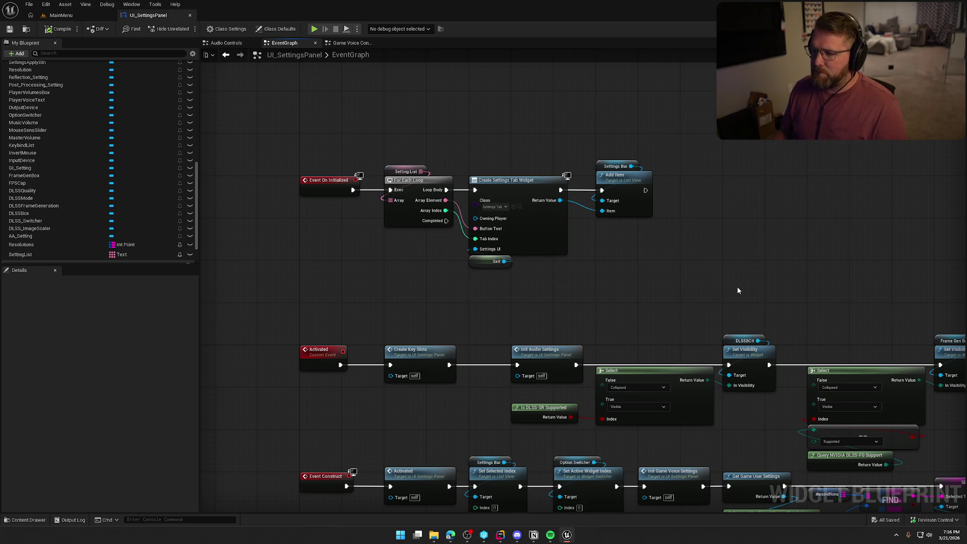
pyautogui.moveTo(737, 286); pyautogui.dragTo(298, 138)
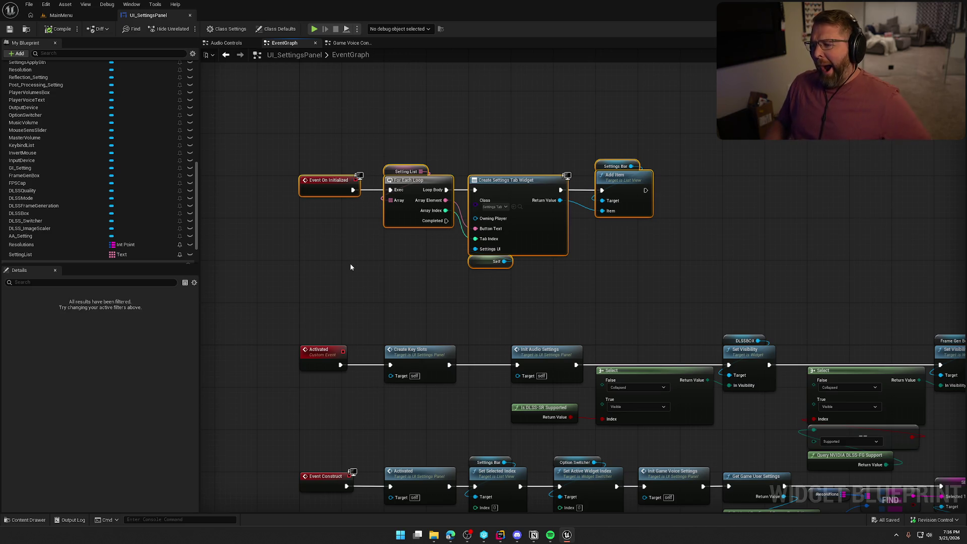
pyautogui.moveTo(352, 267); pyautogui.dragTo(365, 194)
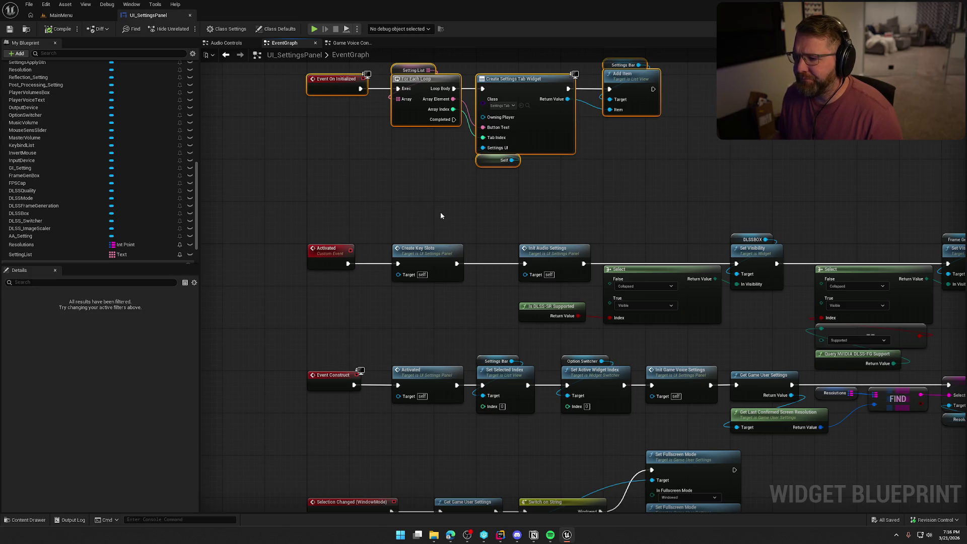
pyautogui.moveTo(488, 211); pyautogui.dragTo(457, 124)
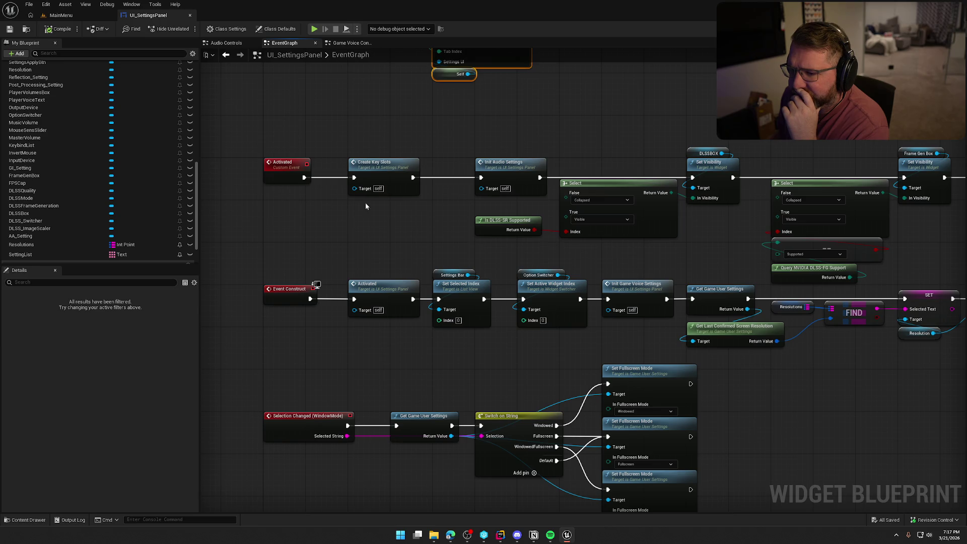
pyautogui.moveTo(411, 207); pyautogui.dragTo(355, 203)
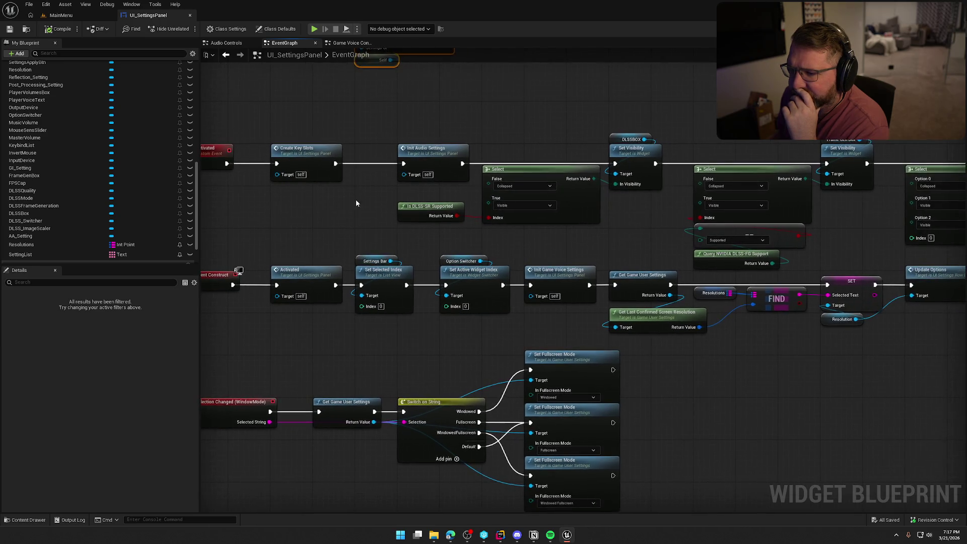
pyautogui.click(292, 164)
pyautogui.moveTo(396, 232)
pyautogui.mouseDown()
pyautogui.moveTo(257, 222)
pyautogui.moveTo(449, 165)
pyautogui.moveTo(340, 145)
pyautogui.mouseUp()
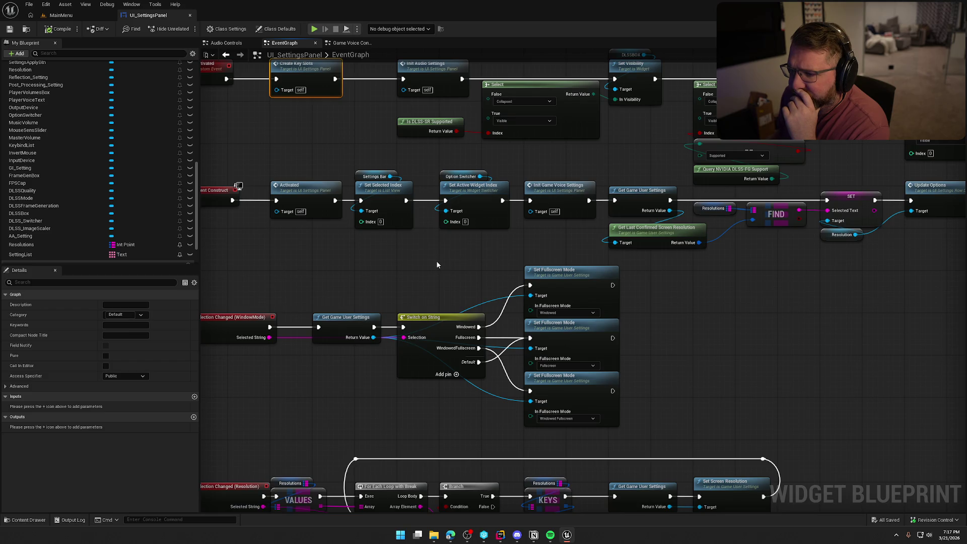
# Pan through the window mode, resolution, post-processing and FPS cap handlers, then open the MainMenu level.
pyautogui.moveTo(436, 264); pyautogui.dragTo(179, 230)
pyautogui.moveTo(500, 276); pyautogui.dragTo(277, 253)
pyautogui.moveTo(413, 262); pyautogui.dragTo(201, 259)
pyautogui.moveTo(457, 307); pyautogui.dragTo(151, 304)
pyautogui.moveTo(554, 323)
pyautogui.mouseDown()
pyautogui.moveTo(497, 311)
pyautogui.moveTo(767, 286)
pyautogui.mouseUp()
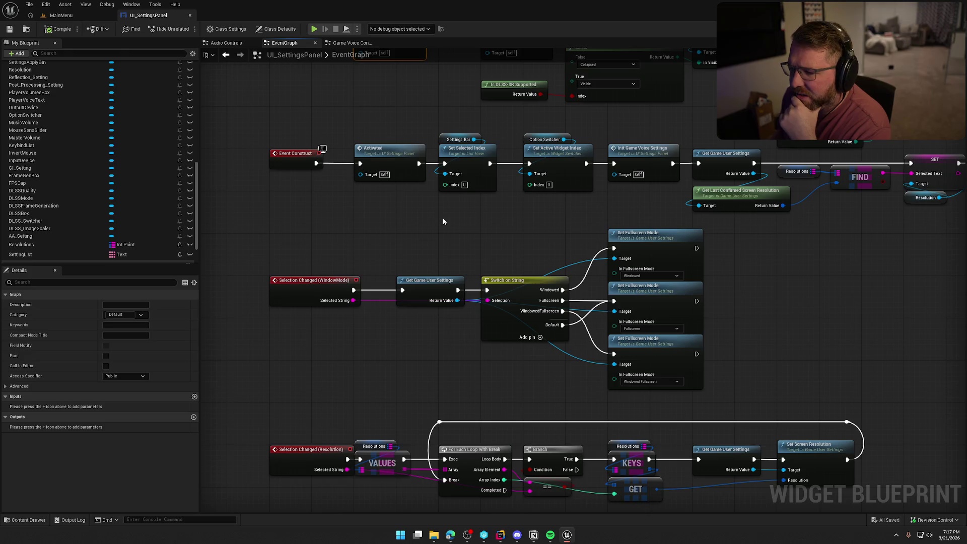
pyautogui.moveTo(457, 241); pyautogui.dragTo(439, 173)
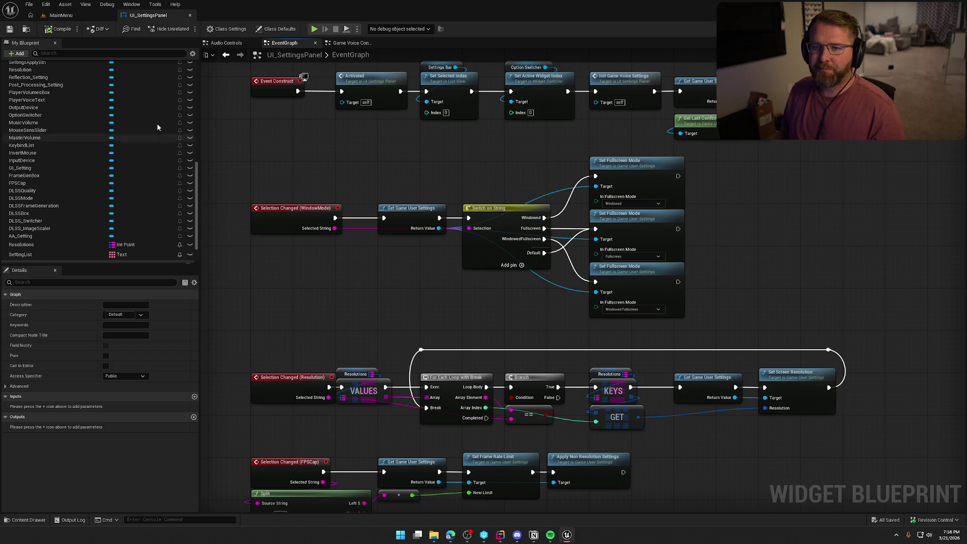
pyautogui.click(61, 15)
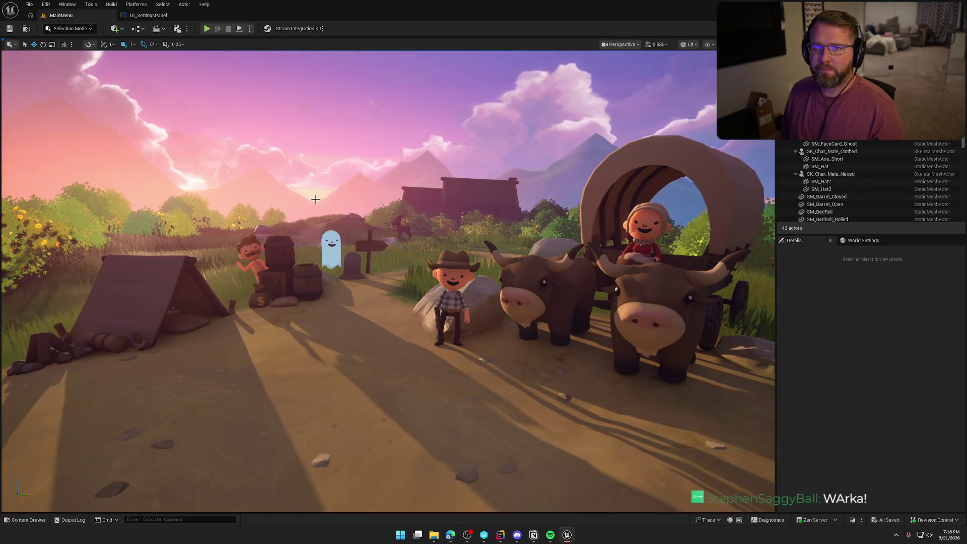
# Play the main menu, open Settings, and try the Mouse inversion and VOIP method options.
pyautogui.click(207, 28)
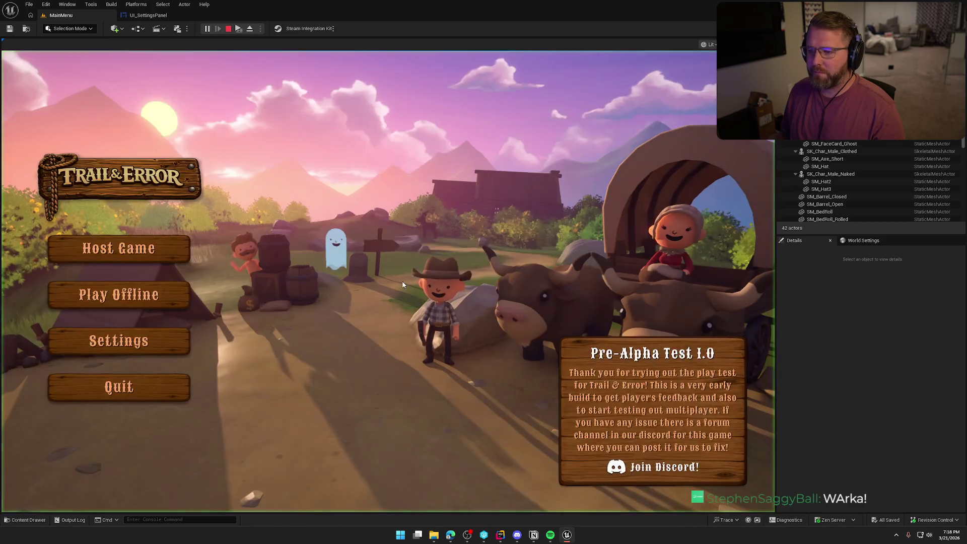
pyautogui.click(155, 344)
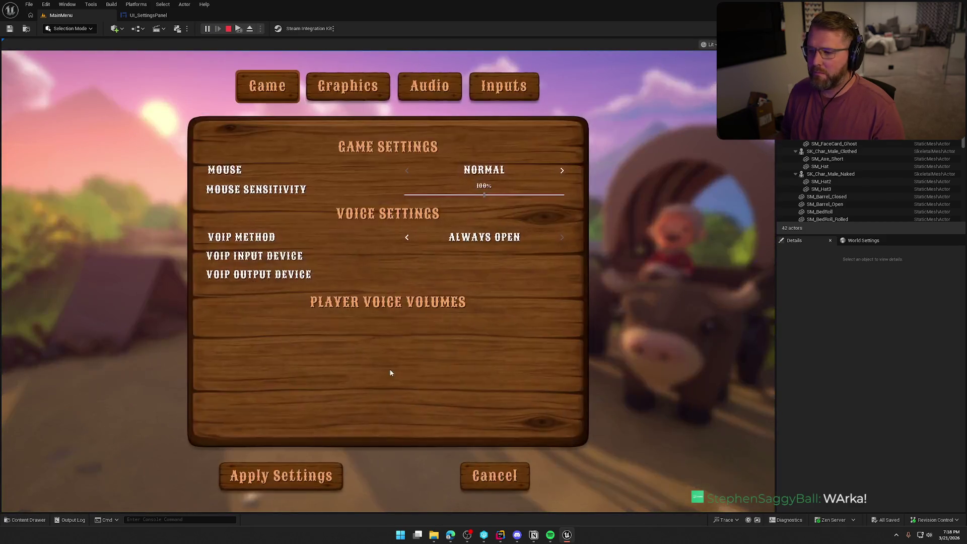
pyautogui.click(561, 171)
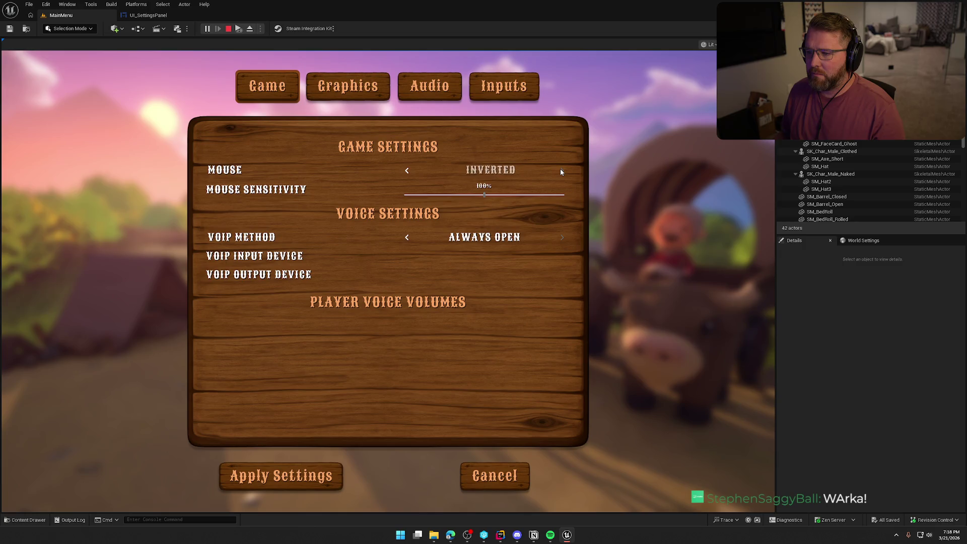
pyautogui.click(406, 171)
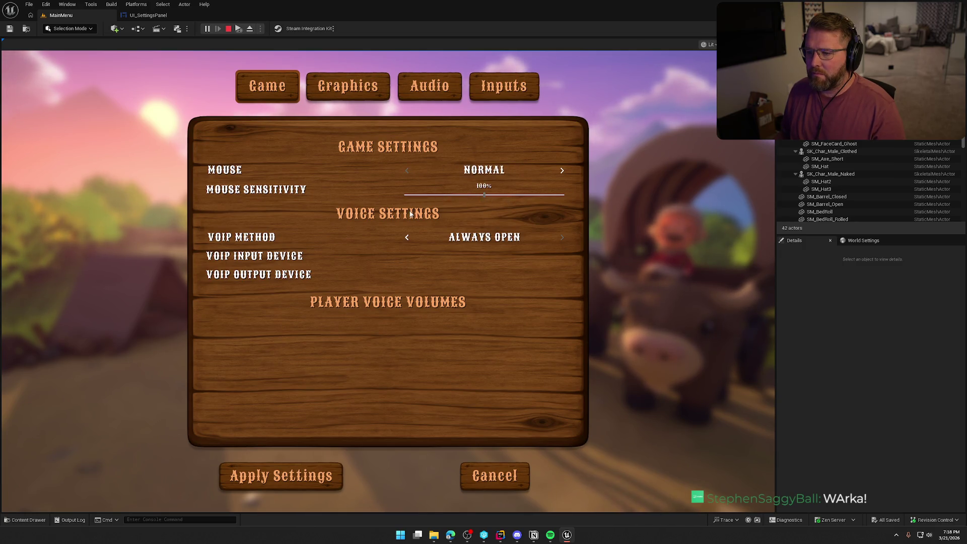
pyautogui.click(407, 237)
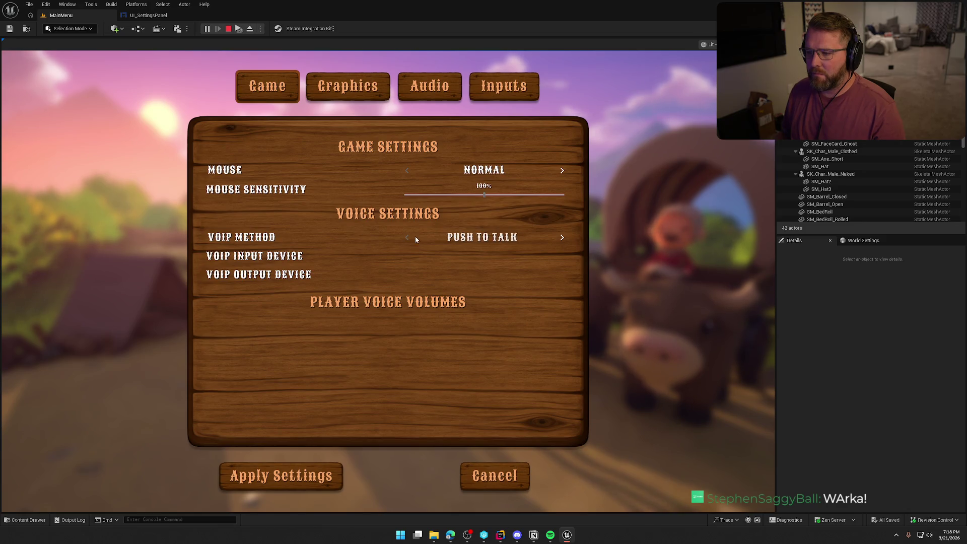
pyautogui.click(562, 237)
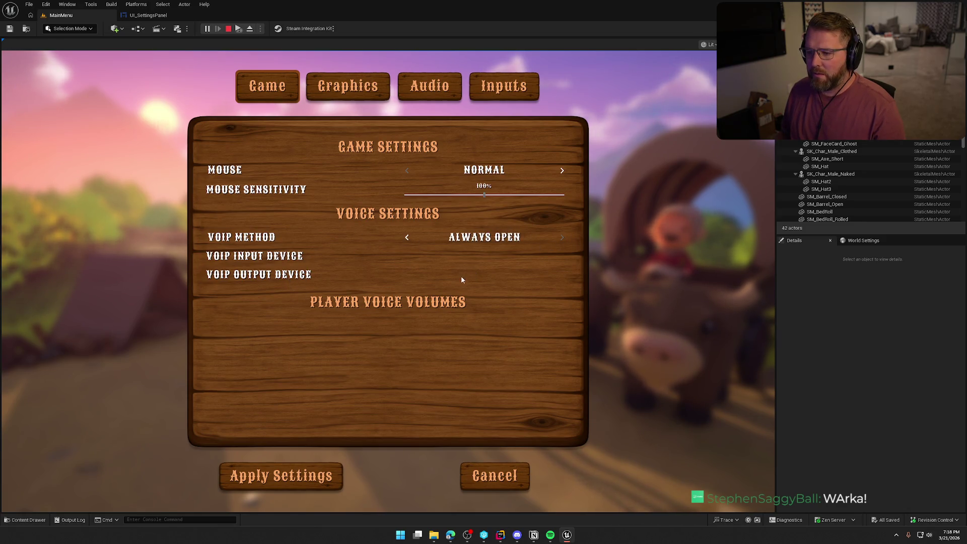
# Browse the Graphics, Audio and Keybinds pages, then return to the Game page.
pyautogui.click(349, 90)
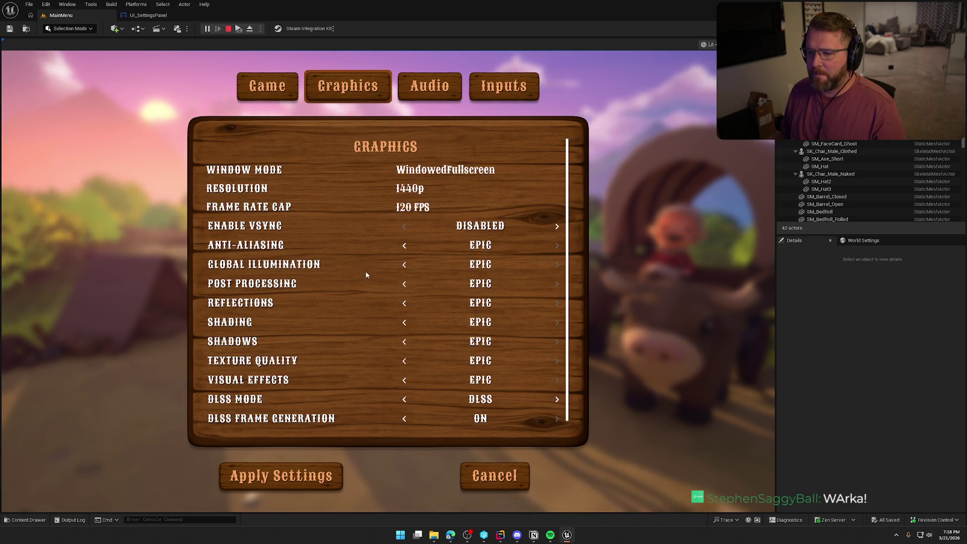
pyautogui.scroll(-1, 369, 273)
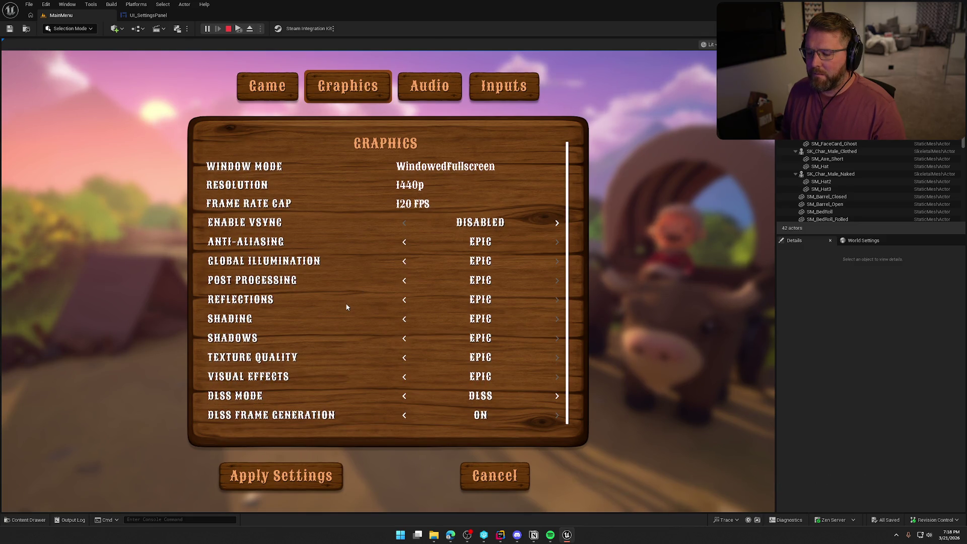
pyautogui.scroll(1, 346, 277)
pyautogui.click(442, 92)
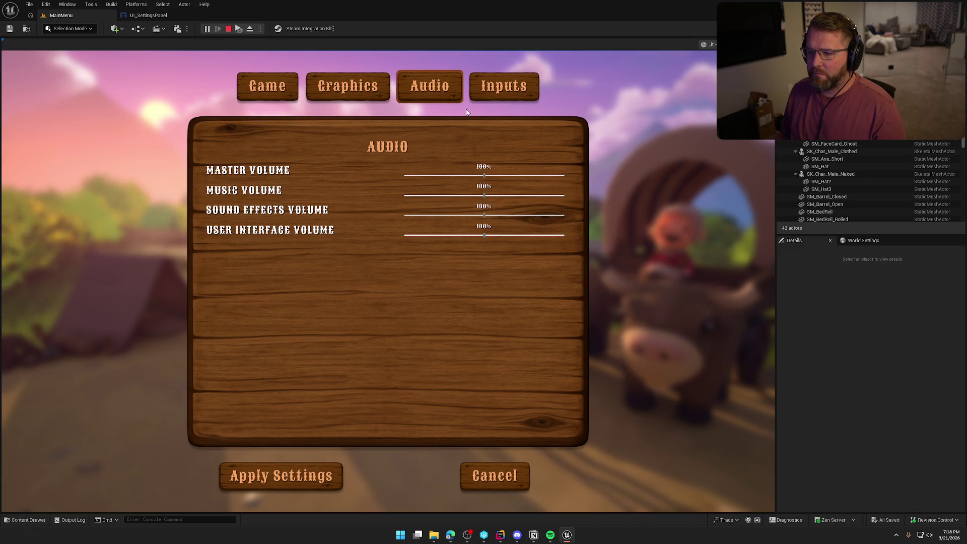
pyautogui.click(514, 85)
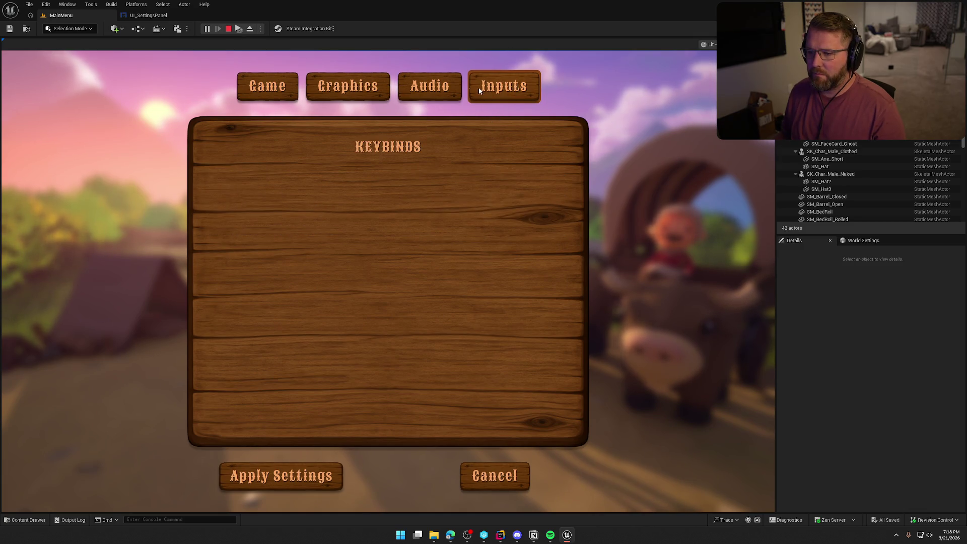
pyautogui.click(427, 86)
pyautogui.click(355, 86)
pyautogui.click(267, 90)
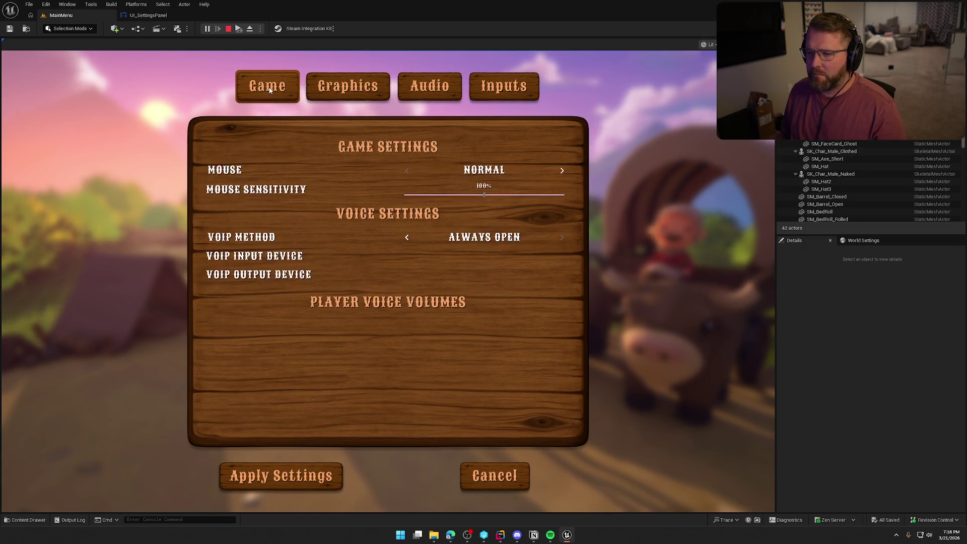
# Close the settings menu without applying and stop the play session.
pyautogui.click(515, 478)
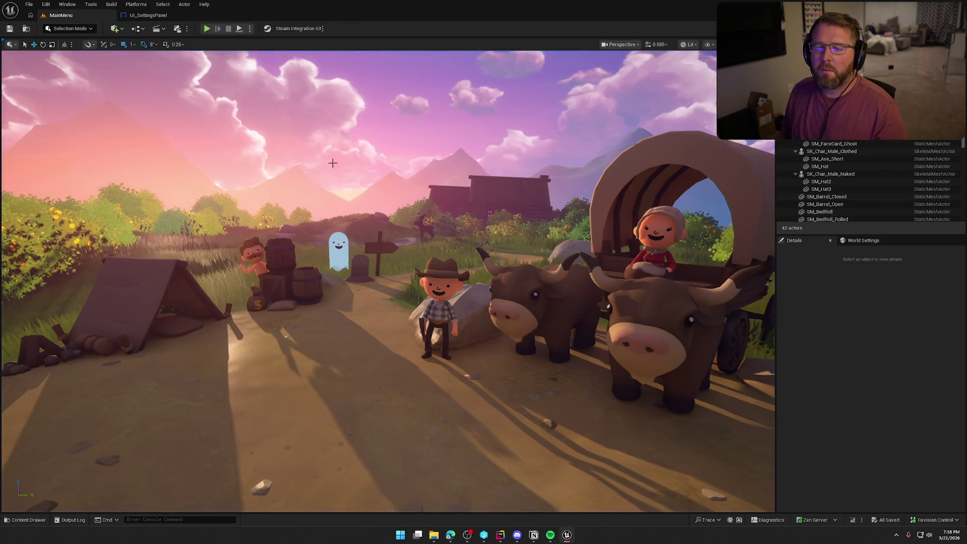
pyautogui.press('Escape')
pyautogui.moveTo(434, 286)
pyautogui.mouseDown()
pyautogui.moveTo(421, 113)
pyautogui.moveTo(579, 319)
pyautogui.moveTo(598, 288)
pyautogui.mouseUp()
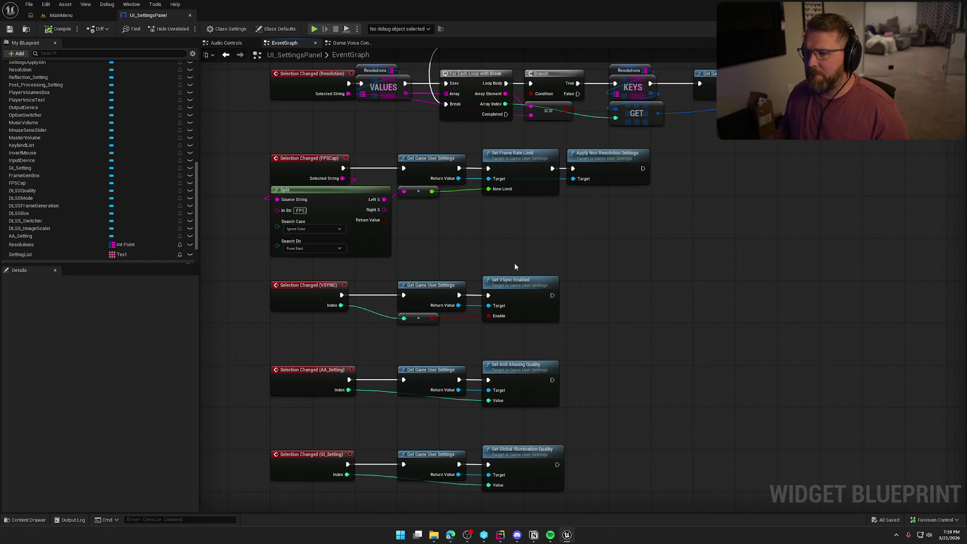
# Pan and zoom the event graph over the fullscreen logic and the Activated and Construct chains.
pyautogui.moveTo(515, 267)
pyautogui.mouseDown()
pyautogui.moveTo(436, 348)
pyautogui.moveTo(459, 409)
pyautogui.moveTo(516, 379)
pyautogui.mouseUp()
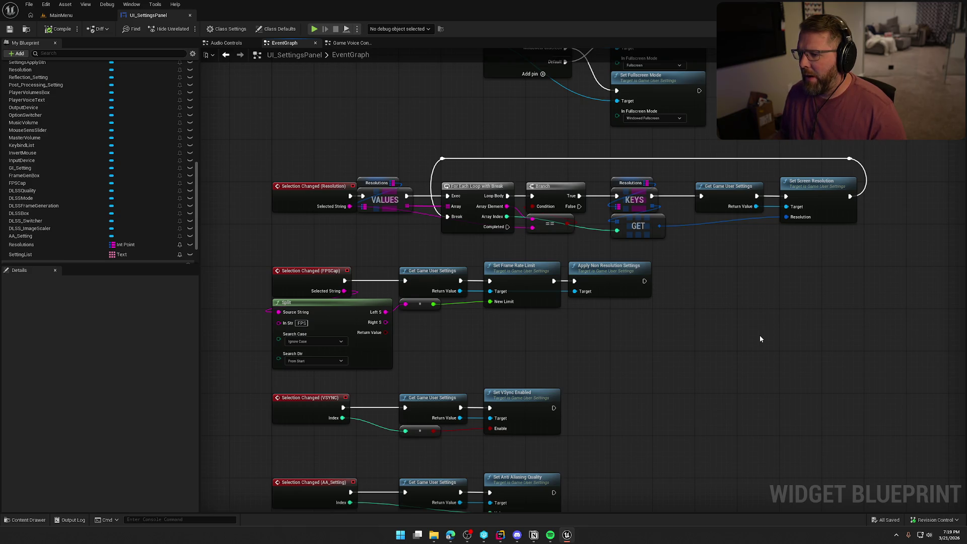
pyautogui.moveTo(759, 332)
pyautogui.mouseDown()
pyautogui.moveTo(799, 398)
pyautogui.moveTo(804, 443)
pyautogui.moveTo(807, 421)
pyautogui.moveTo(642, 266)
pyautogui.moveTo(567, 265)
pyautogui.moveTo(589, 270)
pyautogui.mouseUp()
pyautogui.scroll(2, 588, 270)
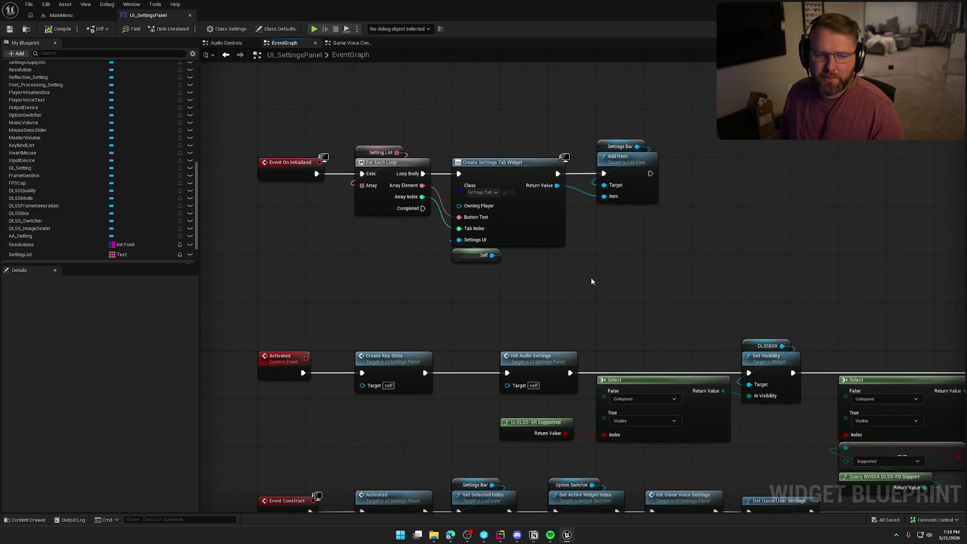
pyautogui.click(894, 538)
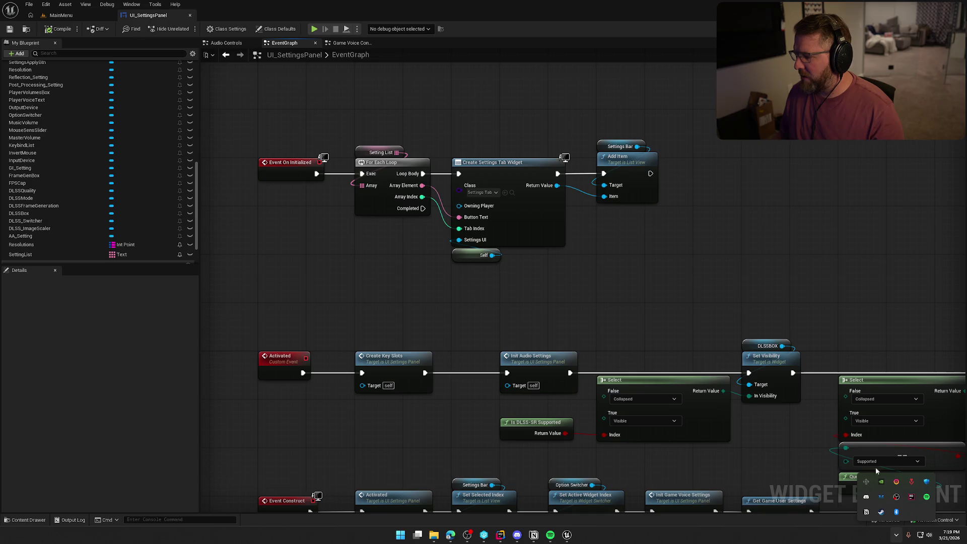
pyautogui.click(866, 512)
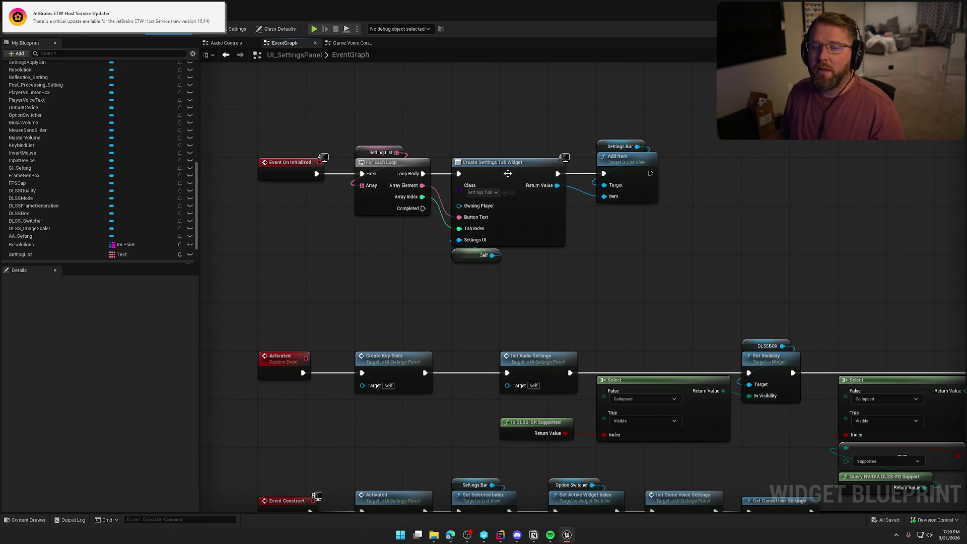
# Start the JetBrains tray icon's Download and install update, then minimize the licence setup window.
pyautogui.click(896, 536)
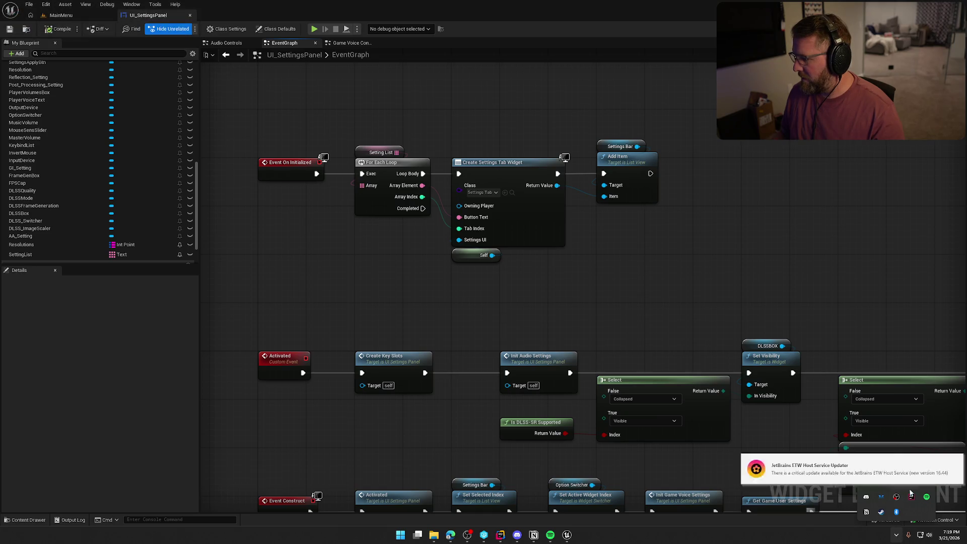
pyautogui.click(897, 484)
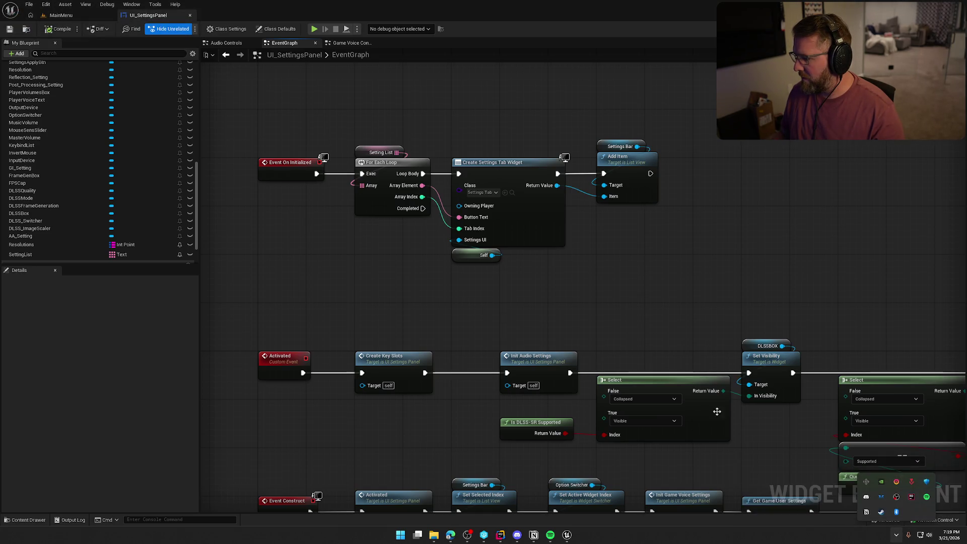
pyautogui.click(898, 537)
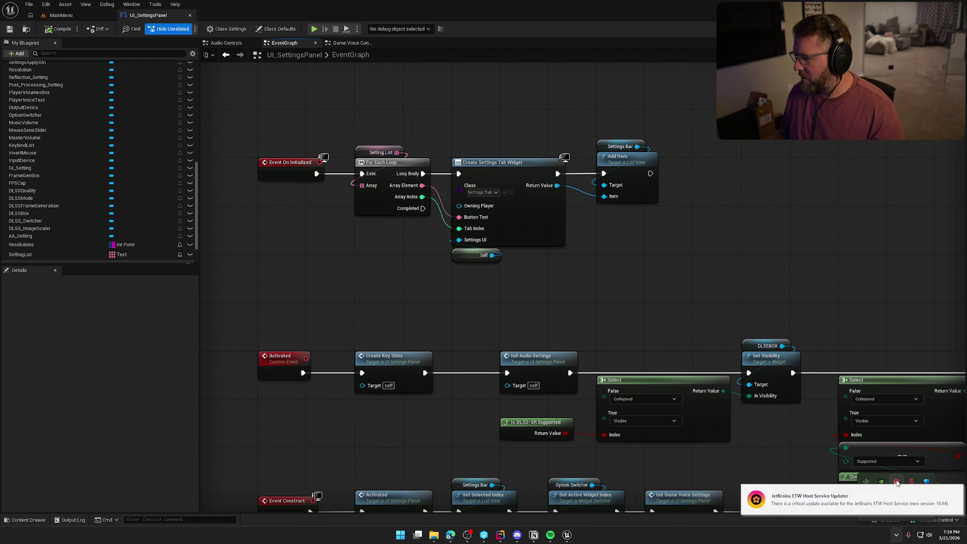
pyautogui.rightClick(898, 482)
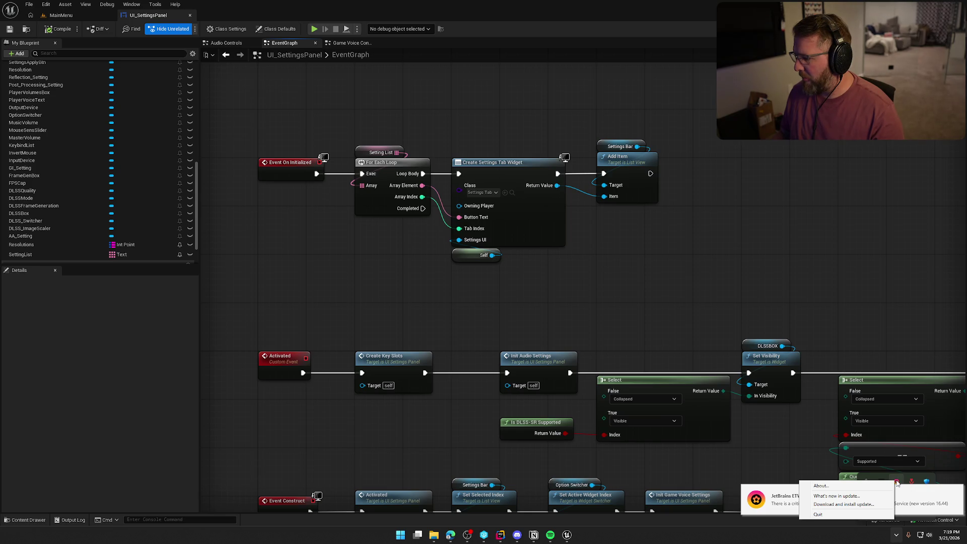
pyautogui.click(844, 505)
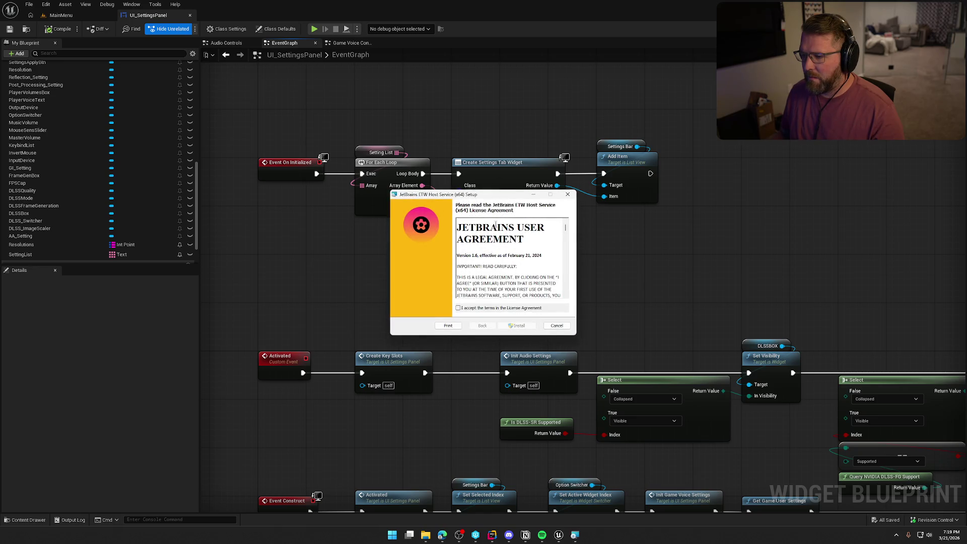
pyautogui.moveTo(478, 195); pyautogui.dragTo(534, 207)
pyautogui.click(575, 535)
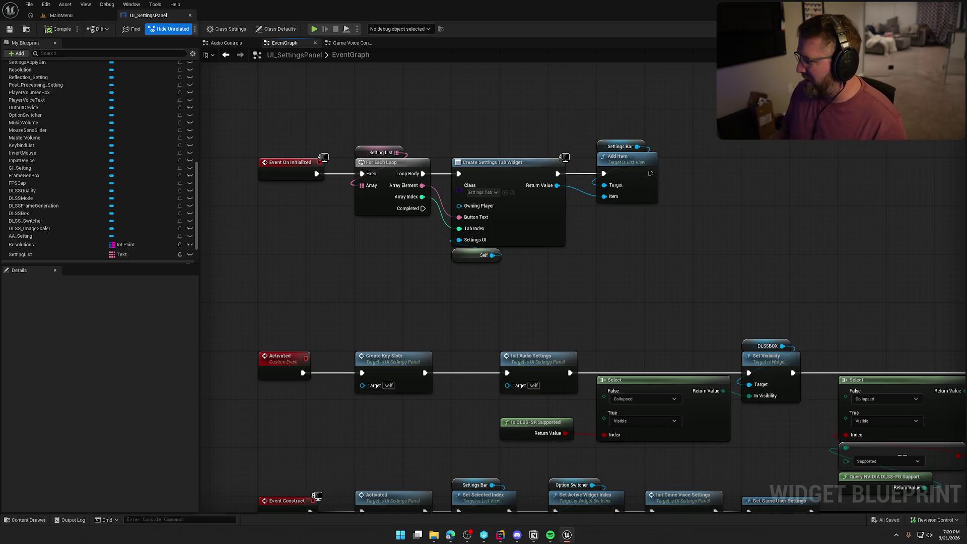
pyautogui.moveTo(896, 275); pyautogui.dragTo(868, 219)
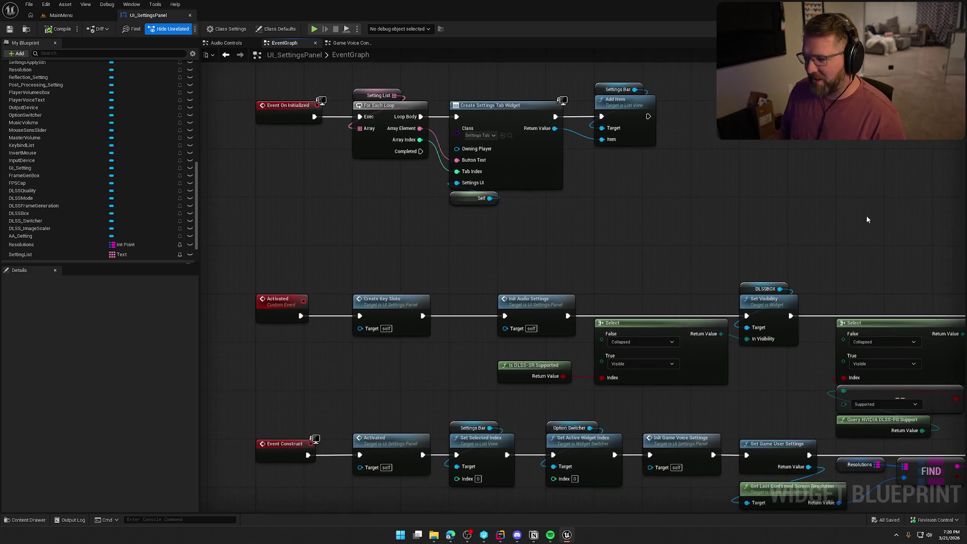
# Move Init Audio Settings left and check its link to the Create Key Slots node.
pyautogui.click(896, 537)
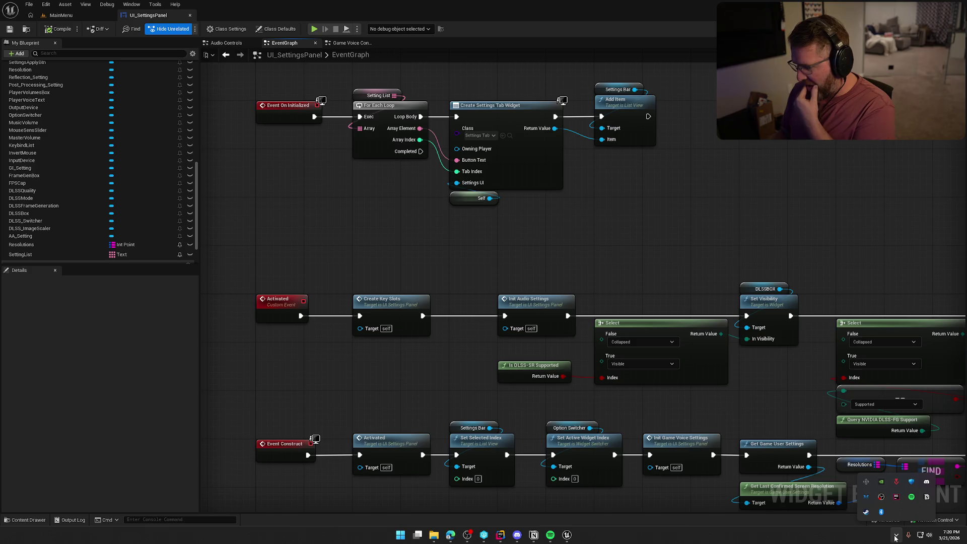
pyautogui.click(896, 537)
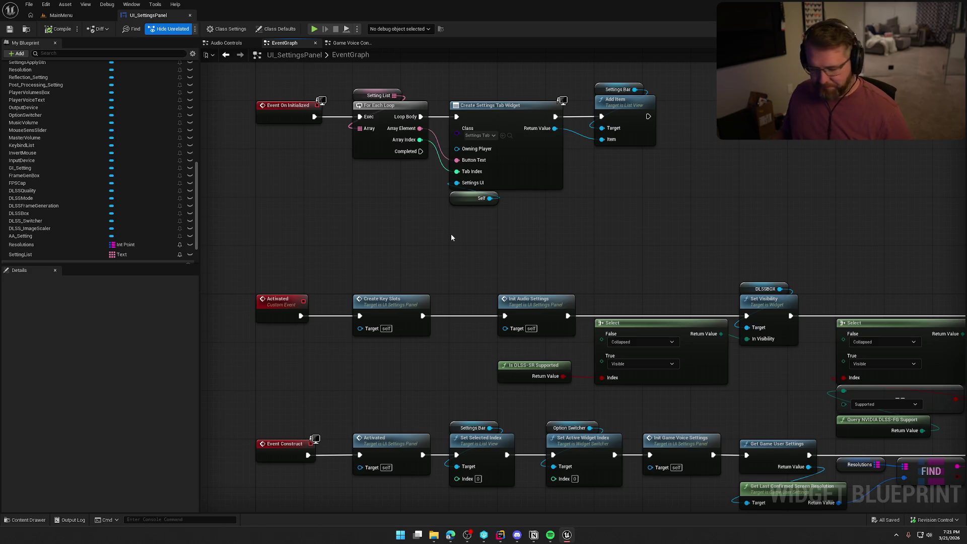
pyautogui.moveTo(538, 310)
pyautogui.mouseDown()
pyautogui.moveTo(501, 188)
pyautogui.moveTo(454, 189)
pyautogui.mouseUp()
pyautogui.click(550, 143)
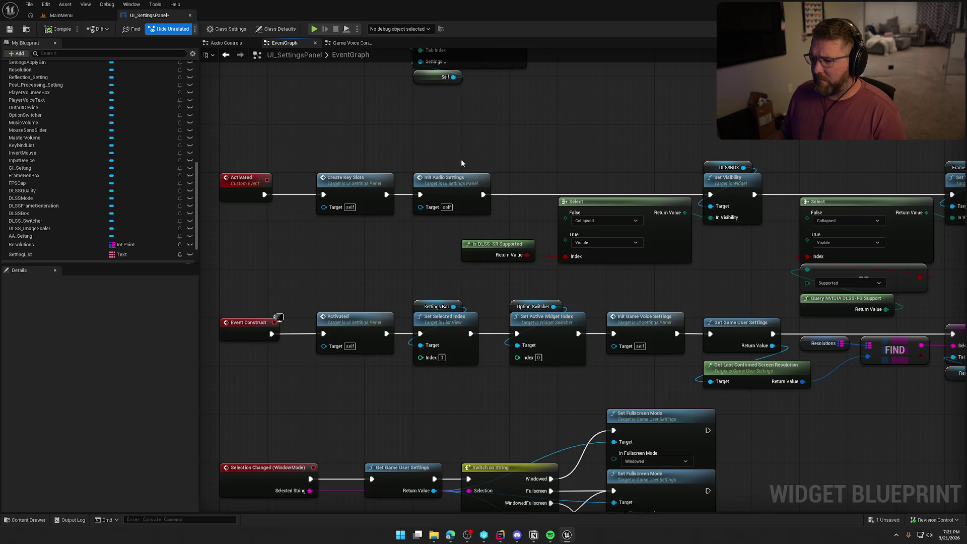
pyautogui.click(446, 184)
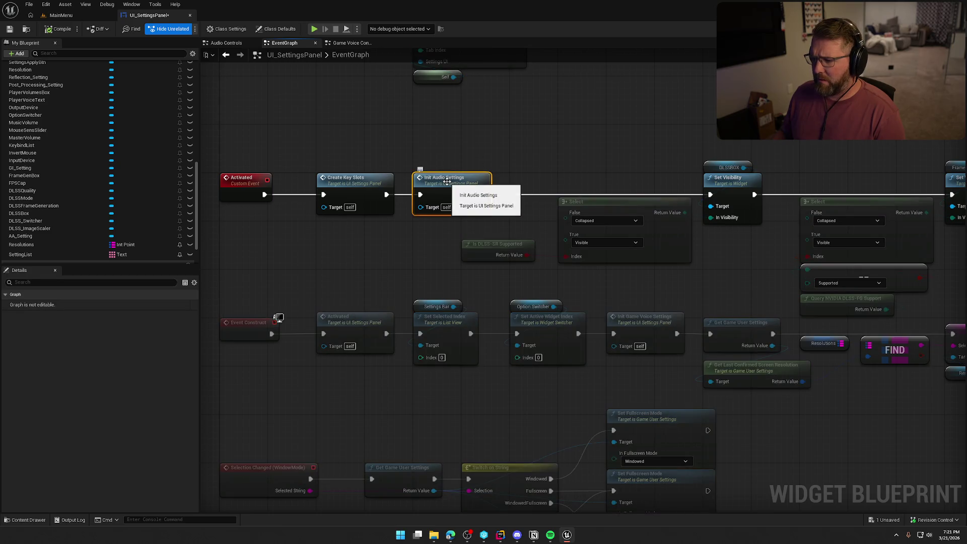
pyautogui.click(352, 187)
pyautogui.click(179, 29)
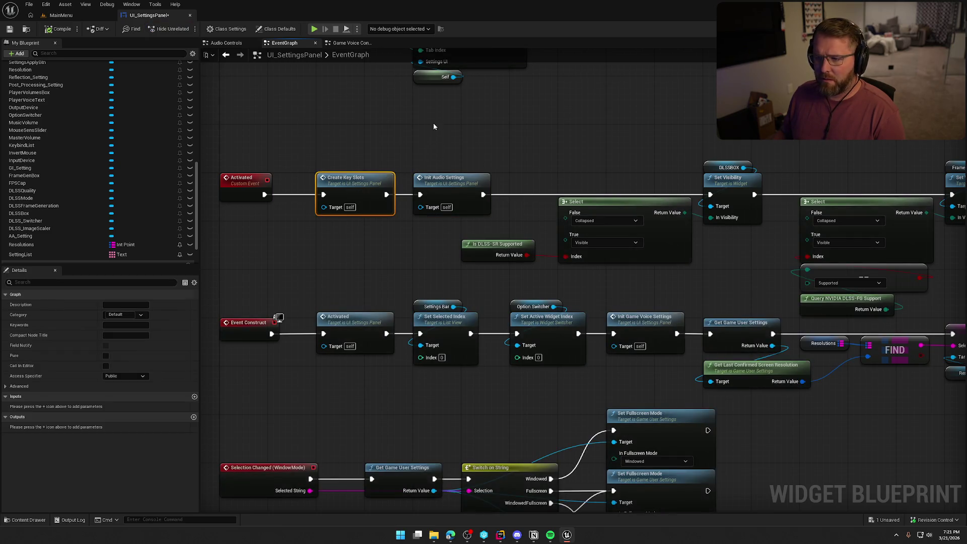
pyautogui.click(466, 179)
pyautogui.click(578, 134)
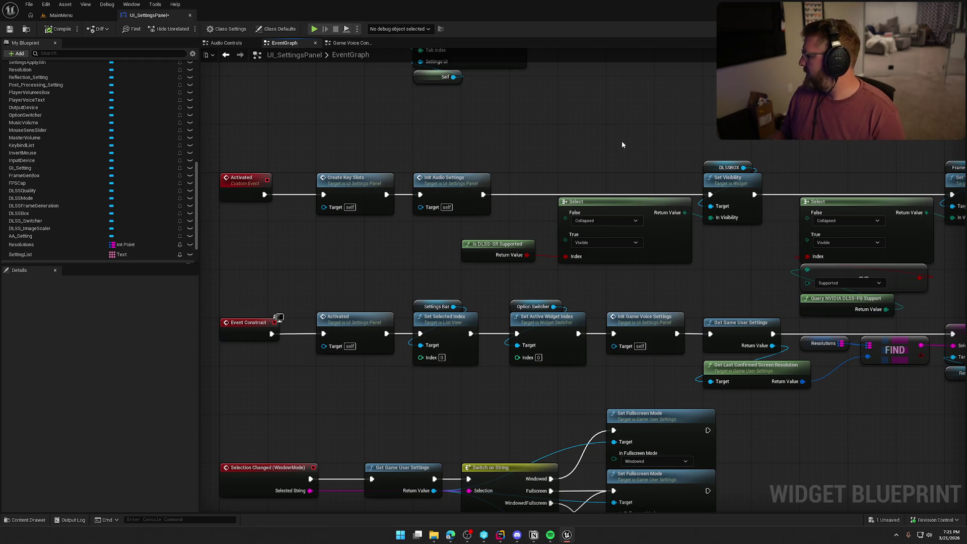
# Zoom out over the event graph, then play the MainMenu level in the editor.
pyautogui.moveTo(579, 145)
pyautogui.mouseDown()
pyautogui.moveTo(539, 84)
pyautogui.moveTo(548, 101)
pyautogui.mouseUp()
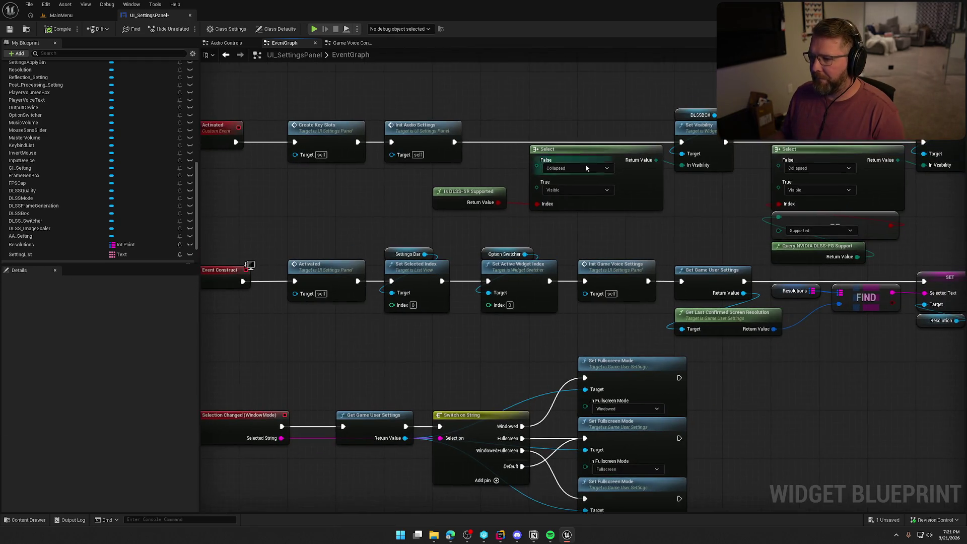
pyautogui.scroll(-3, 582, 230)
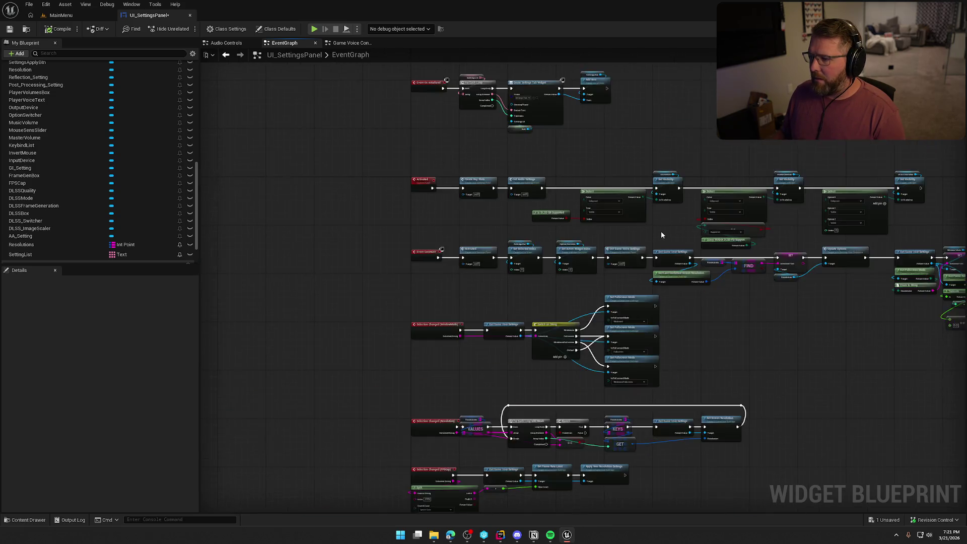
pyautogui.moveTo(661, 230)
pyautogui.mouseDown()
pyautogui.moveTo(670, 198)
pyautogui.moveTo(698, 229)
pyautogui.moveTo(669, 160)
pyautogui.moveTo(724, 296)
pyautogui.moveTo(647, 200)
pyautogui.mouseUp()
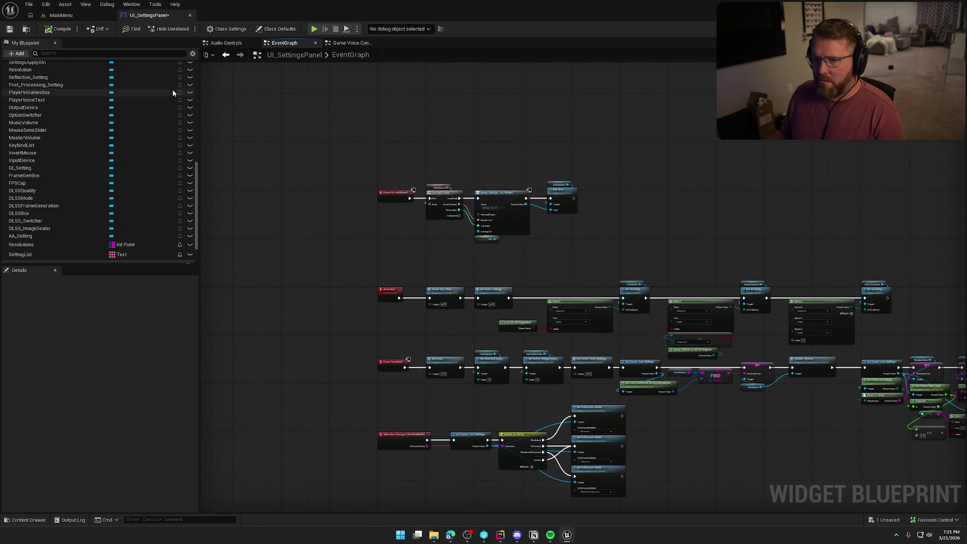
pyautogui.click(61, 15)
pyautogui.click(207, 28)
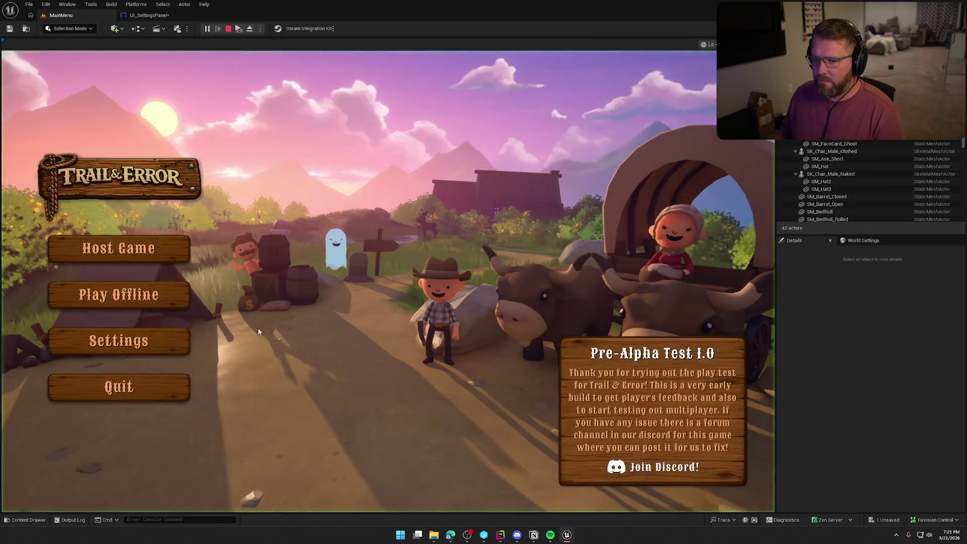
# Open the game's Graphics settings page showing WindowedFullscreen, 1440p, 120 FPS cap and Epic quality.
pyautogui.click(186, 339)
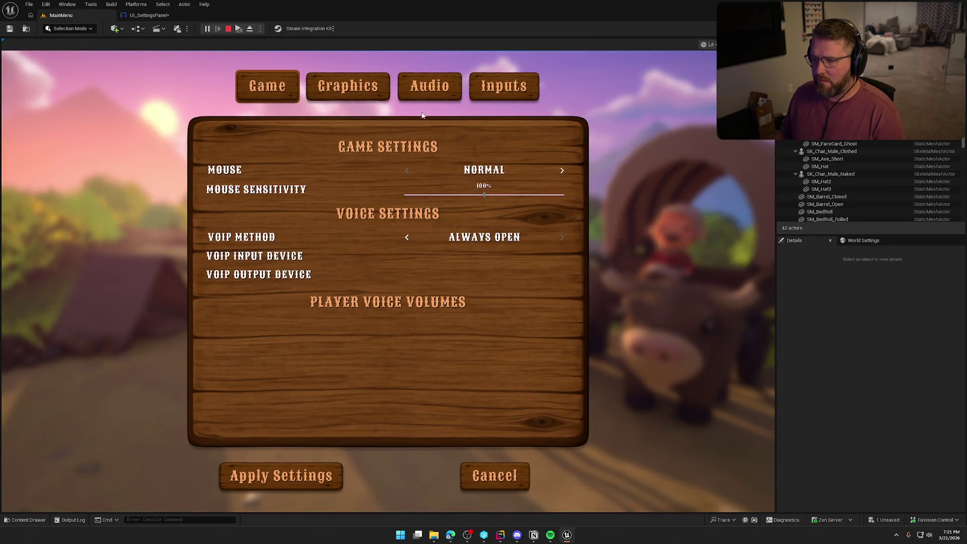
pyautogui.click(426, 92)
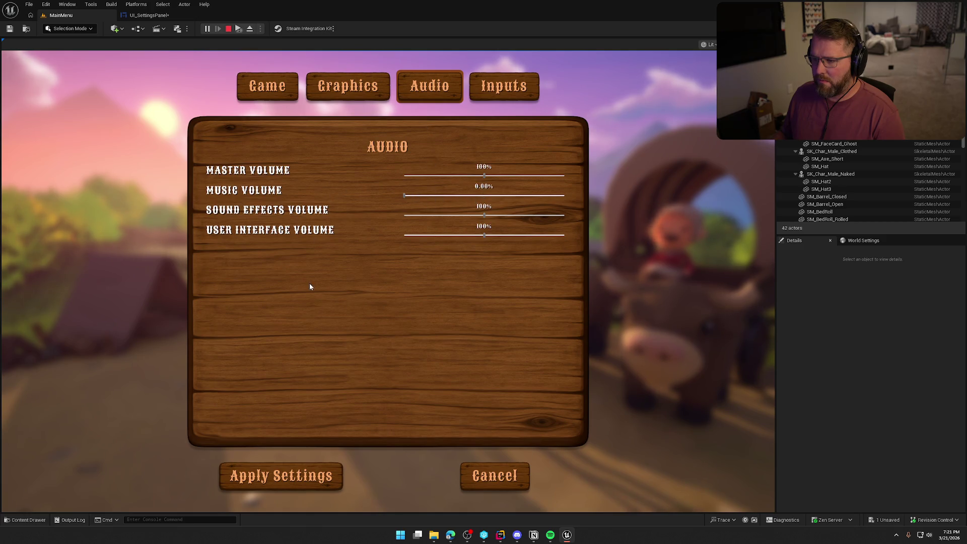
pyautogui.press('Escape')
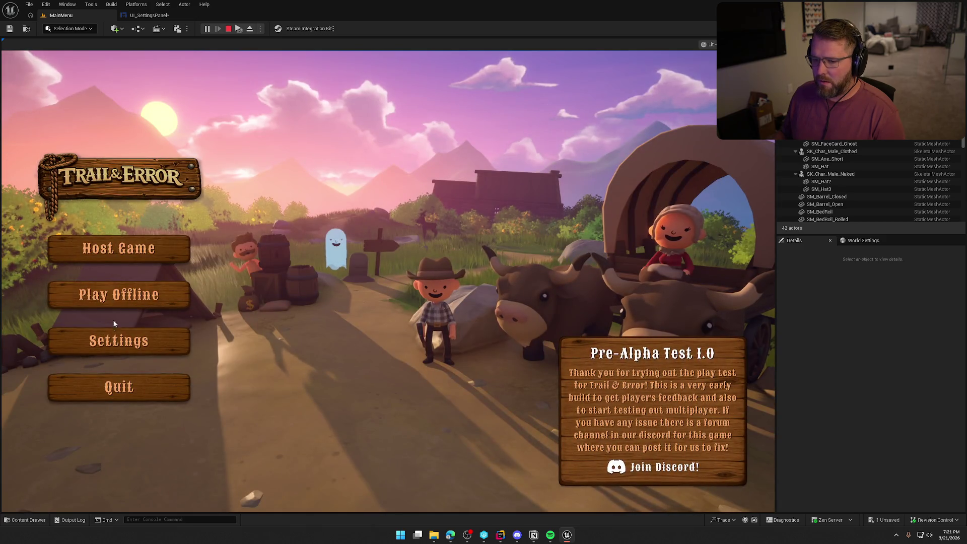
pyautogui.press('Escape')
pyautogui.click(293, 98)
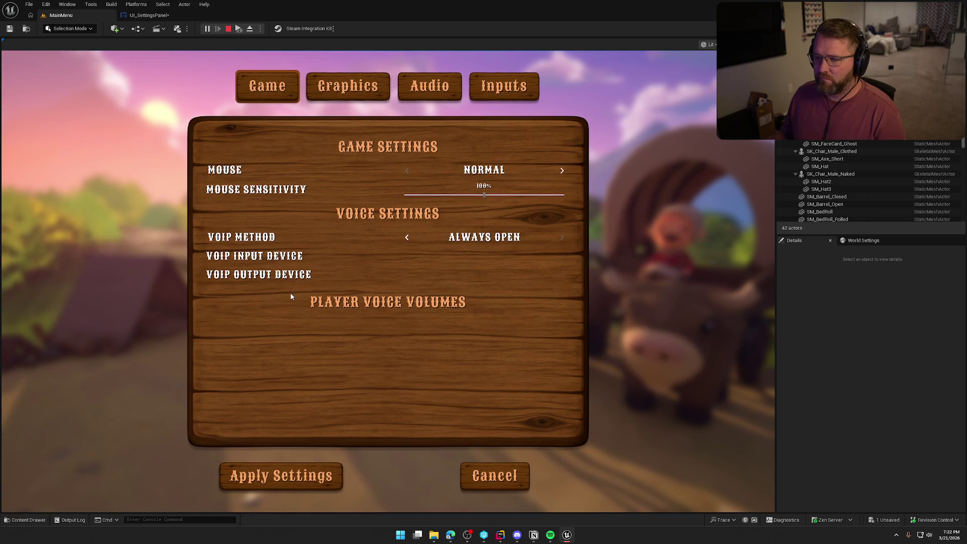
pyautogui.click(336, 99)
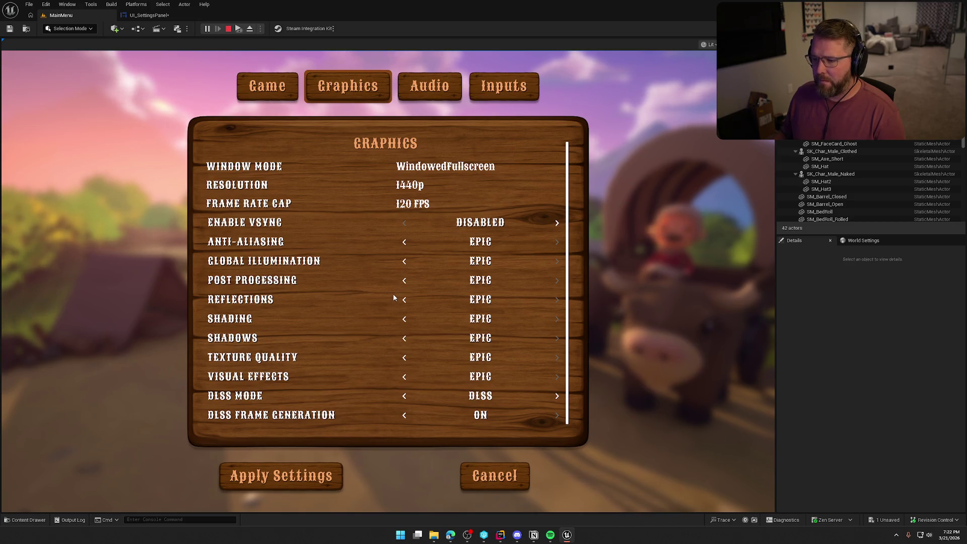
# Lower Anti-Aliasing, GI, Post Processing, Reflections, Shading, Shadows, Textures and Effects to Medium.
pyautogui.click(405, 243)
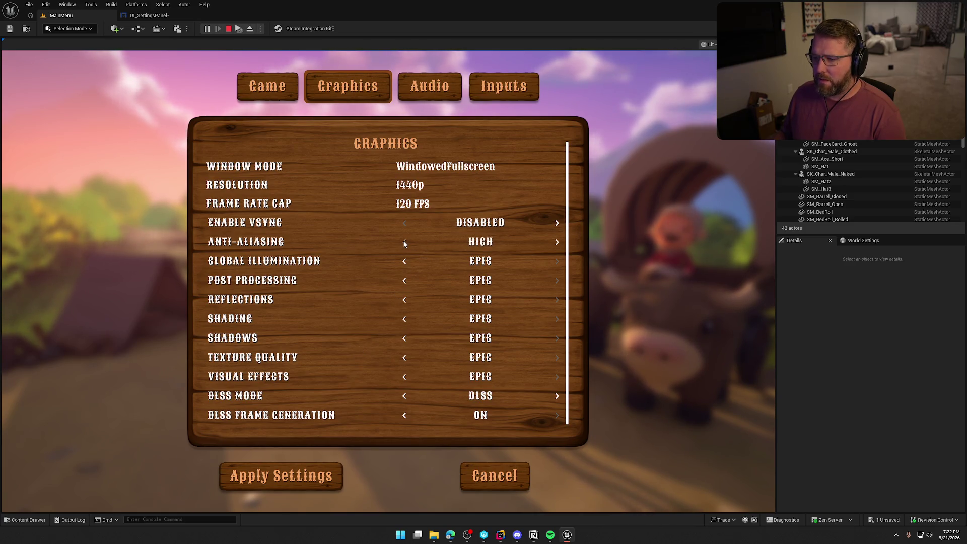
pyautogui.click(404, 243)
pyautogui.click(406, 262)
pyautogui.click(407, 263)
pyautogui.click(407, 282)
pyautogui.click(406, 283)
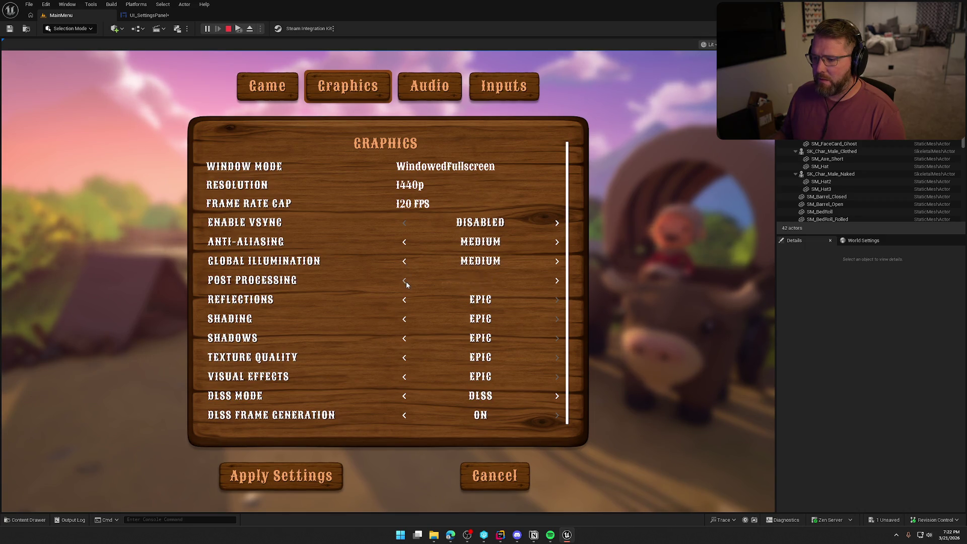
pyautogui.click(407, 299)
pyautogui.click(406, 299)
pyautogui.click(406, 319)
pyautogui.click(406, 319)
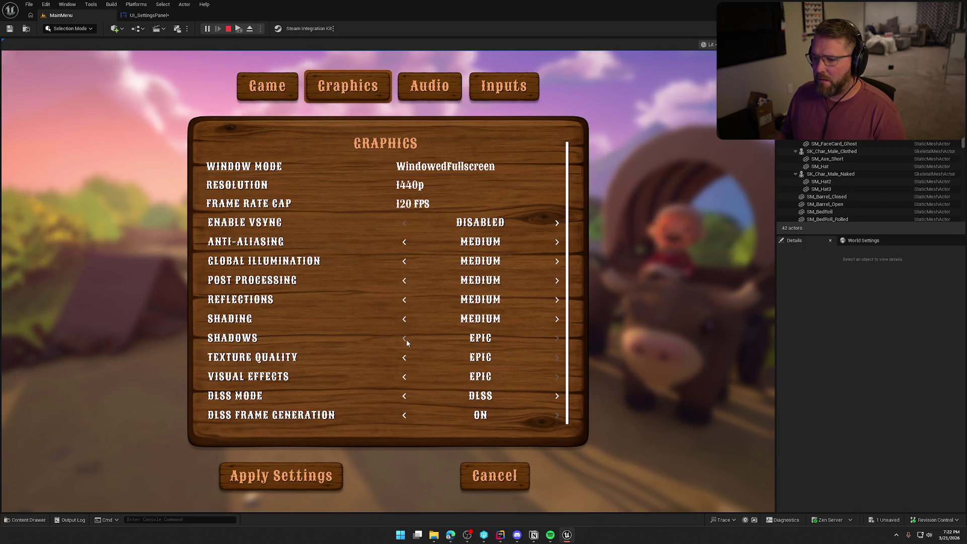
pyautogui.click(407, 339)
pyautogui.click(406, 339)
pyautogui.click(406, 358)
pyautogui.click(406, 358)
pyautogui.click(406, 378)
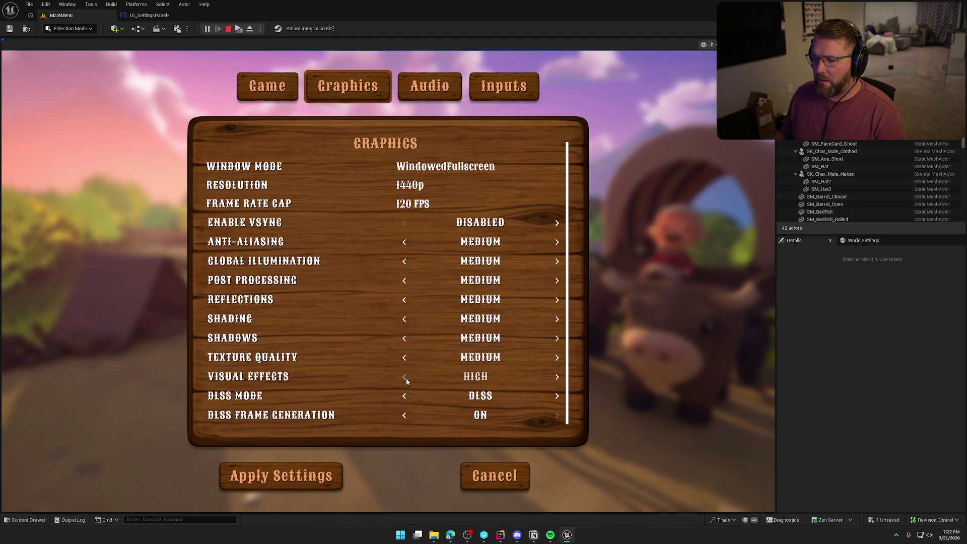
pyautogui.click(406, 379)
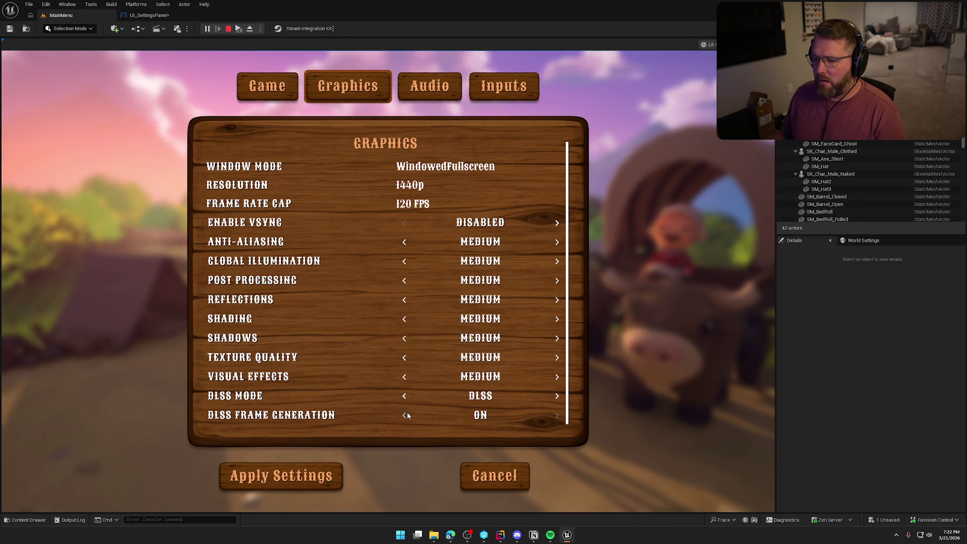
# Set DLSS Mode to None and Frame Generation to Off, apply, and close the menu.
pyautogui.click(404, 397)
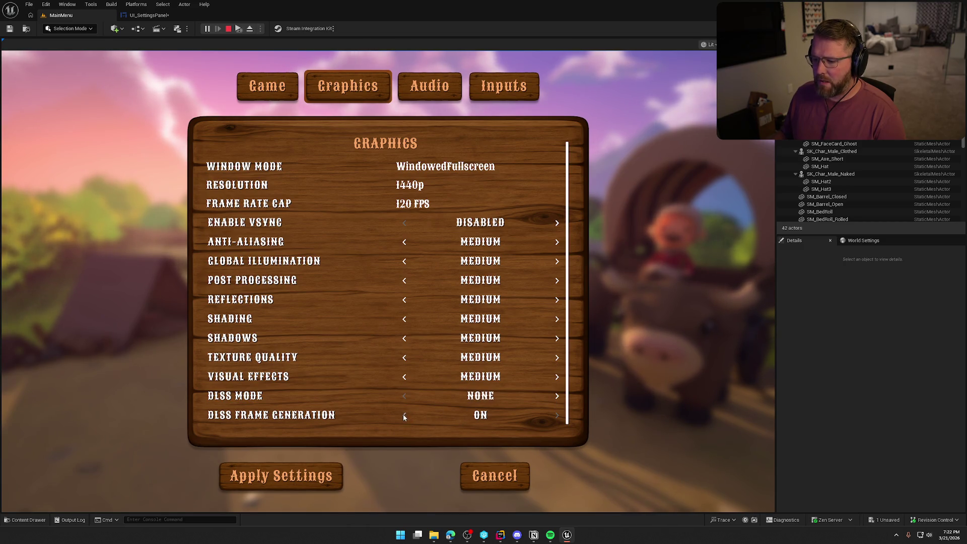
pyautogui.click(404, 415)
pyautogui.click(301, 480)
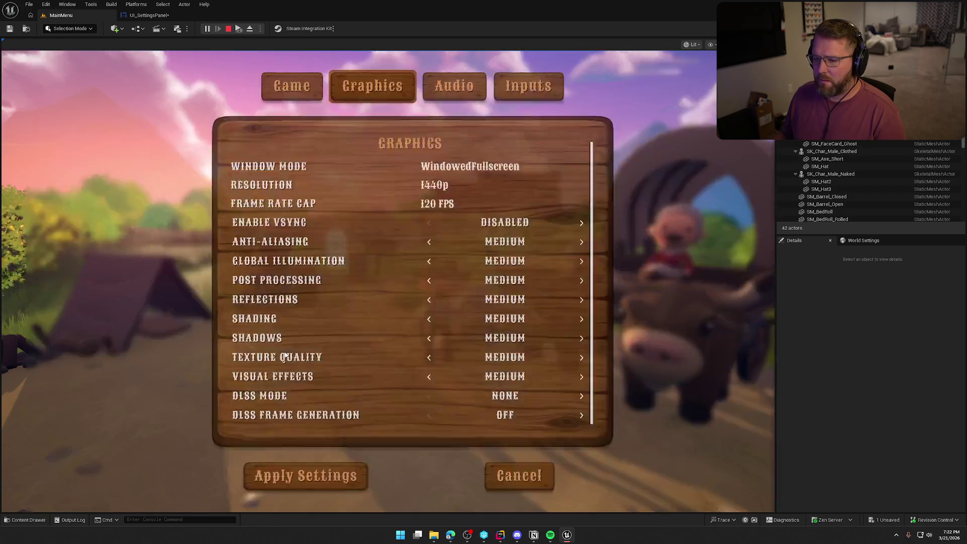
pyautogui.click(506, 482)
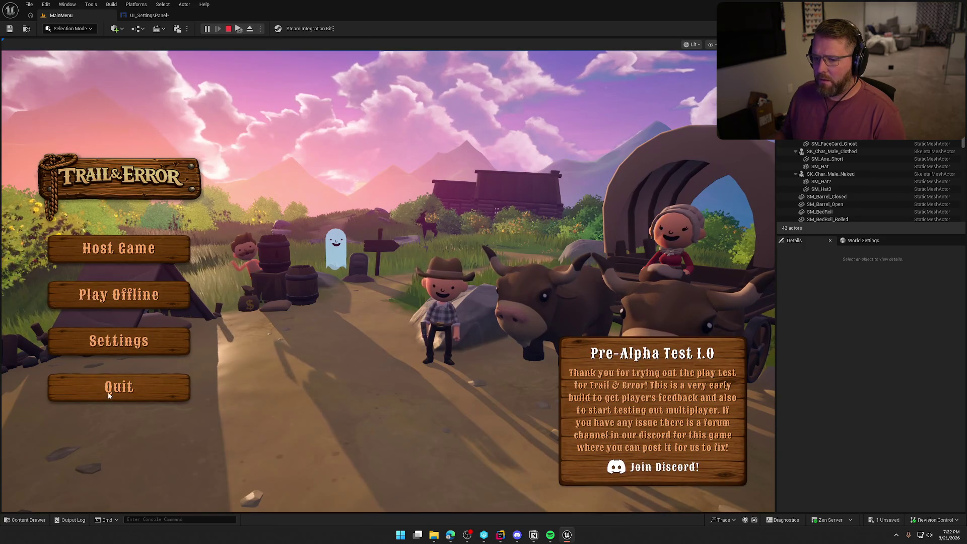
# Quit the game, replay it, and open the Graphics settings page.
pyautogui.click(108, 395)
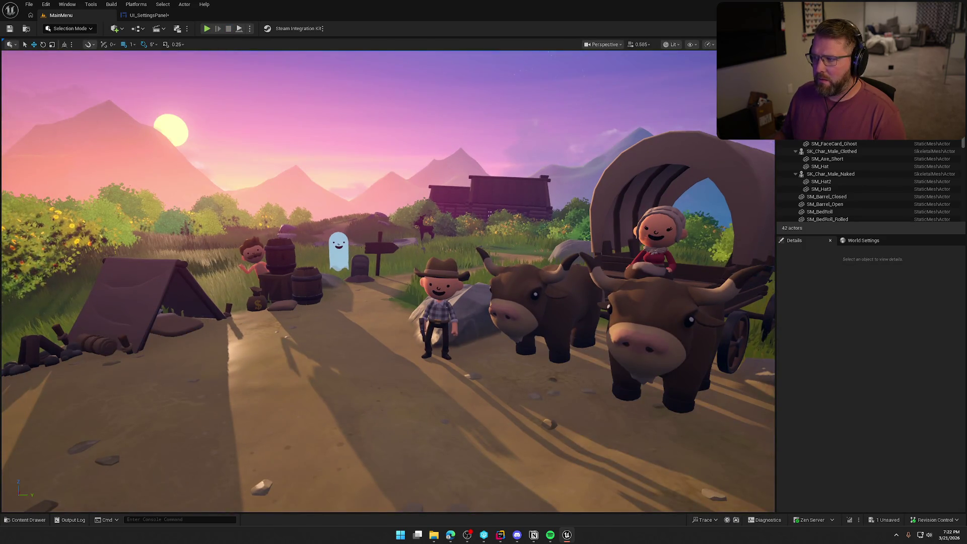
pyautogui.click(206, 28)
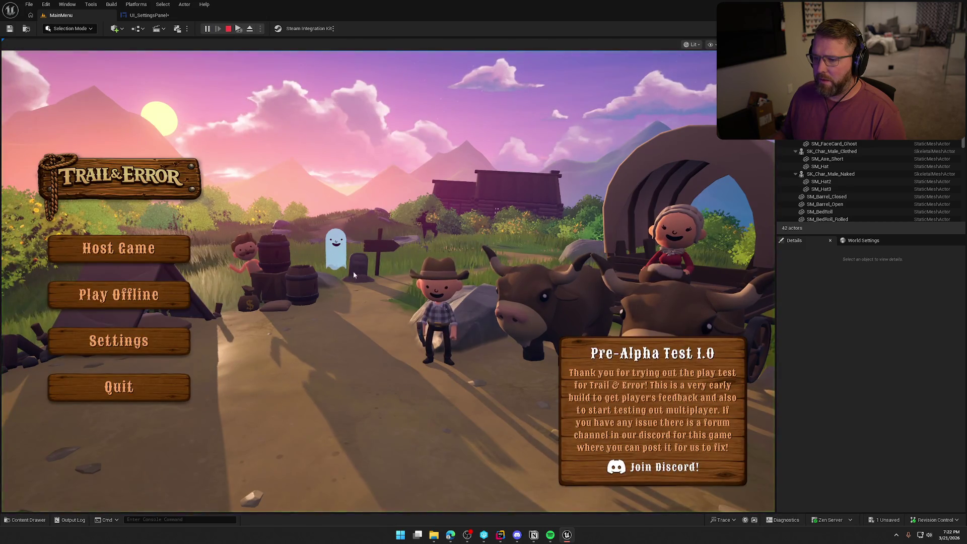
pyautogui.click(152, 342)
pyautogui.click(353, 88)
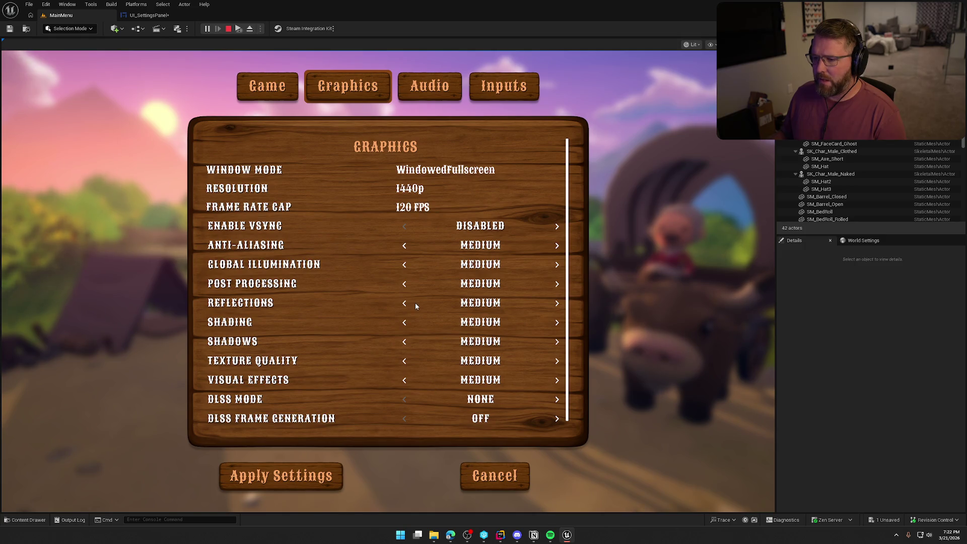
# Turn VSync on and raise every quality option, Anti-Aliasing through Visual Effects, to Epic.
pyautogui.click(557, 230)
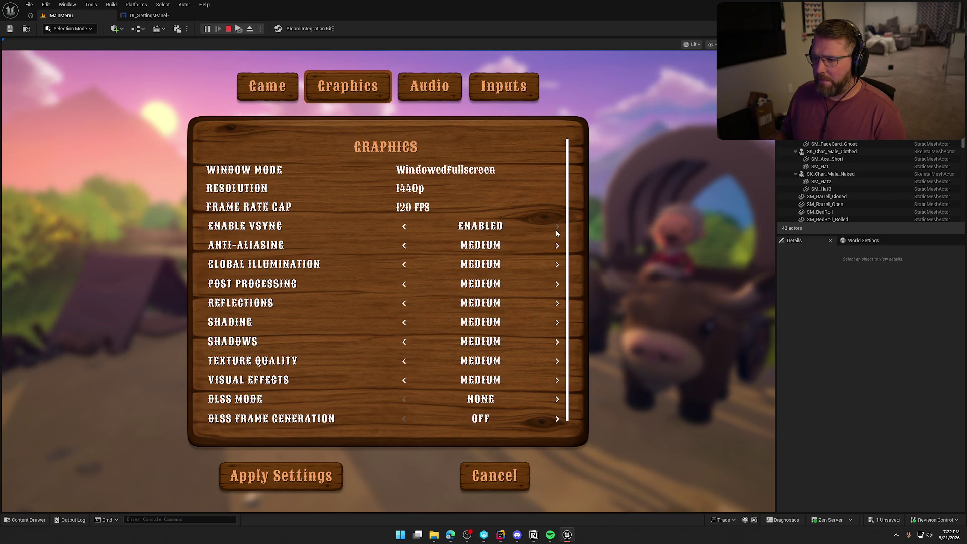
pyautogui.click(558, 246)
pyautogui.click(557, 246)
pyautogui.doubleClick(557, 265)
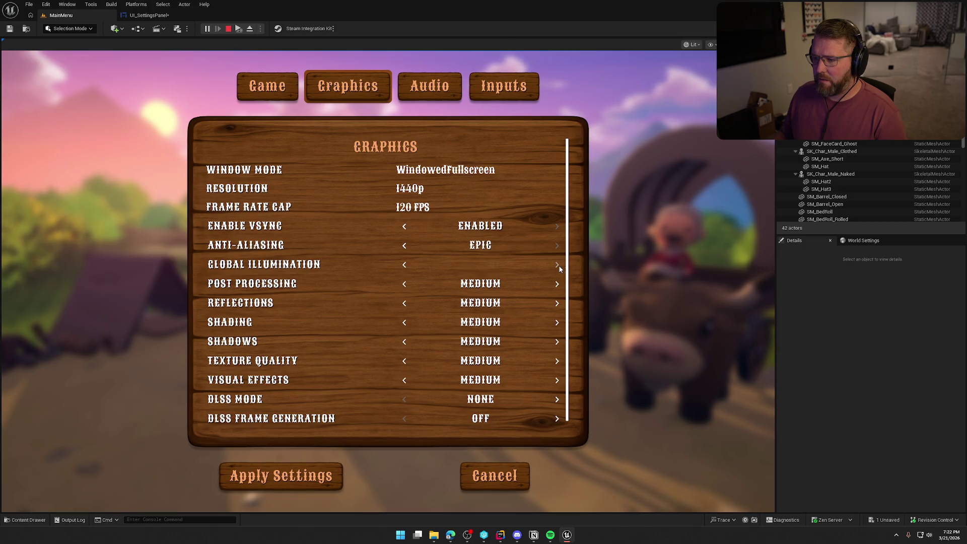
pyautogui.doubleClick(558, 284)
pyautogui.doubleClick(558, 304)
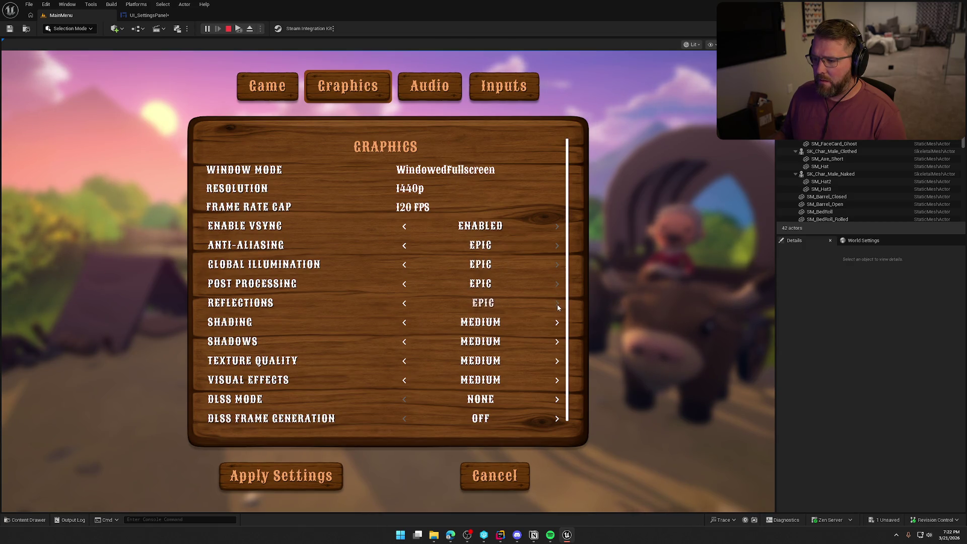
pyautogui.doubleClick(557, 323)
pyautogui.doubleClick(557, 342)
pyautogui.doubleClick(557, 361)
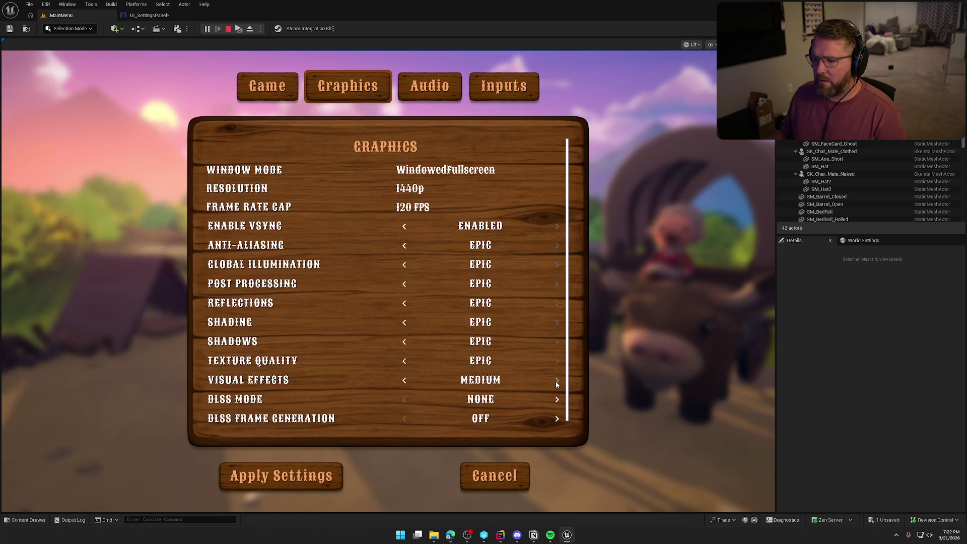
pyautogui.doubleClick(557, 381)
# Set DLSS Mode back to DLSS, re-enable Frame Generation, and apply the settings.
pyautogui.click(559, 399)
pyautogui.click(558, 400)
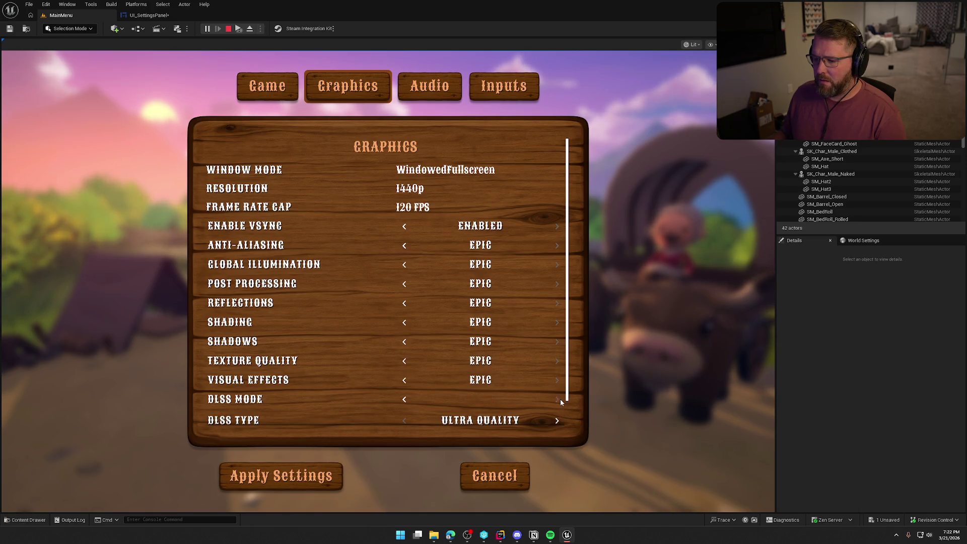
pyautogui.click(559, 399)
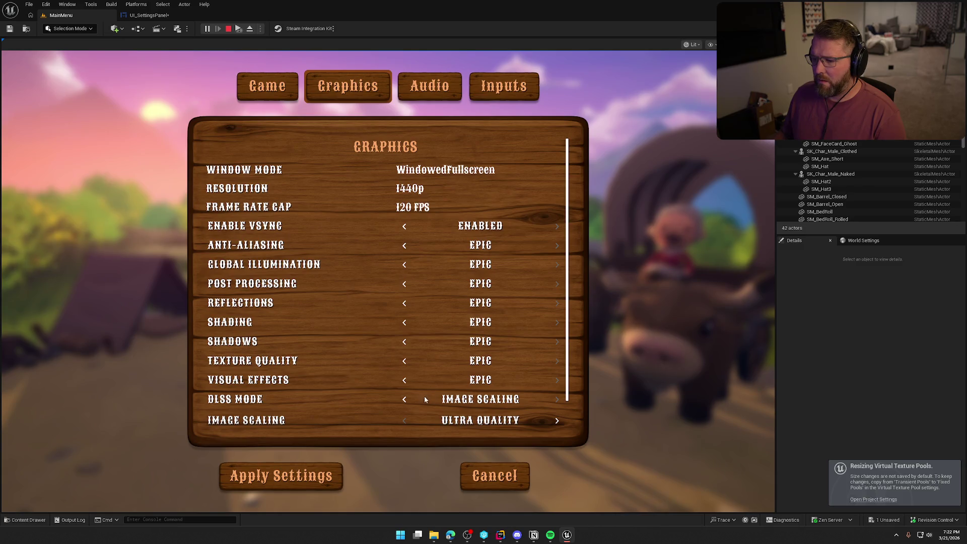
pyautogui.click(404, 399)
pyautogui.scroll(-2, 452, 347)
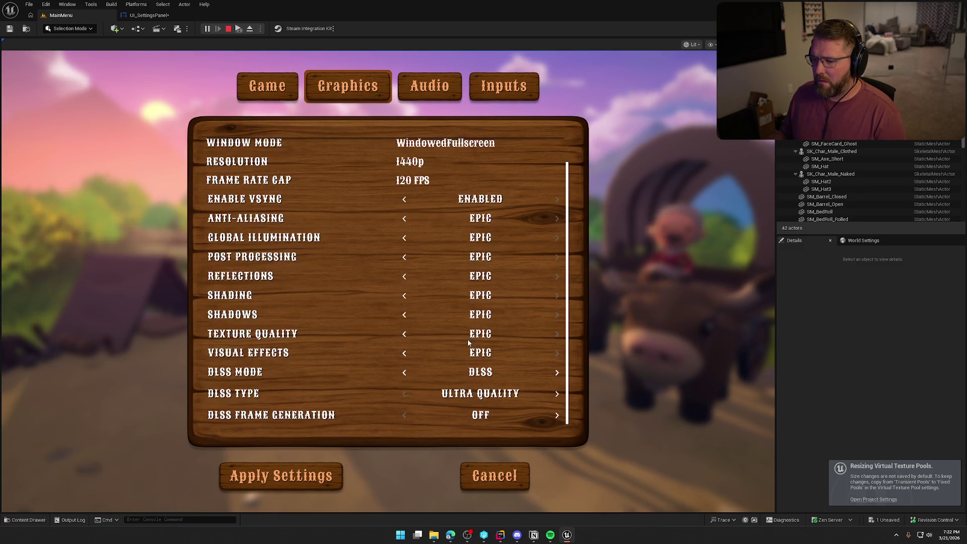
pyautogui.click(556, 415)
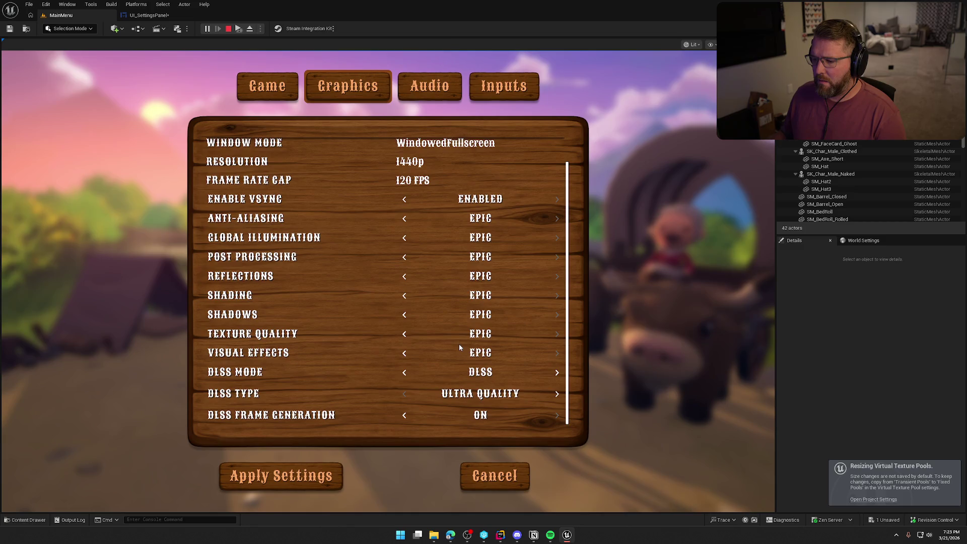
pyautogui.click(281, 476)
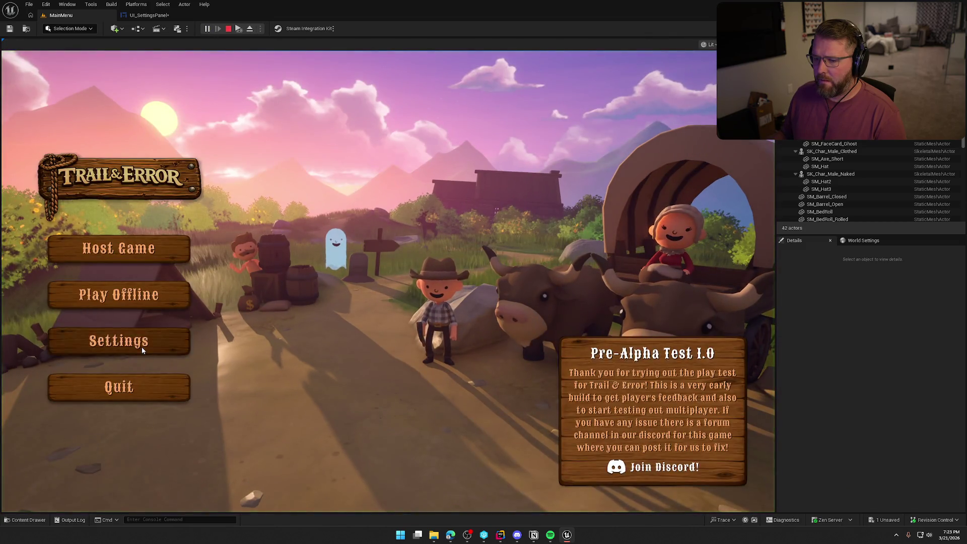
# Open the Graphics settings and confirm the Epic values and DLSS mode were kept.
pyautogui.click(140, 343)
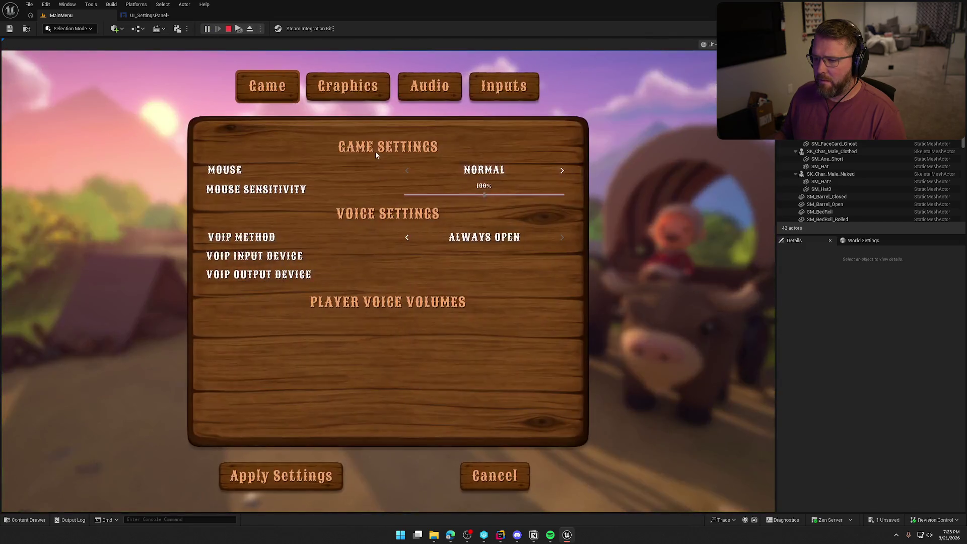
pyautogui.click(347, 87)
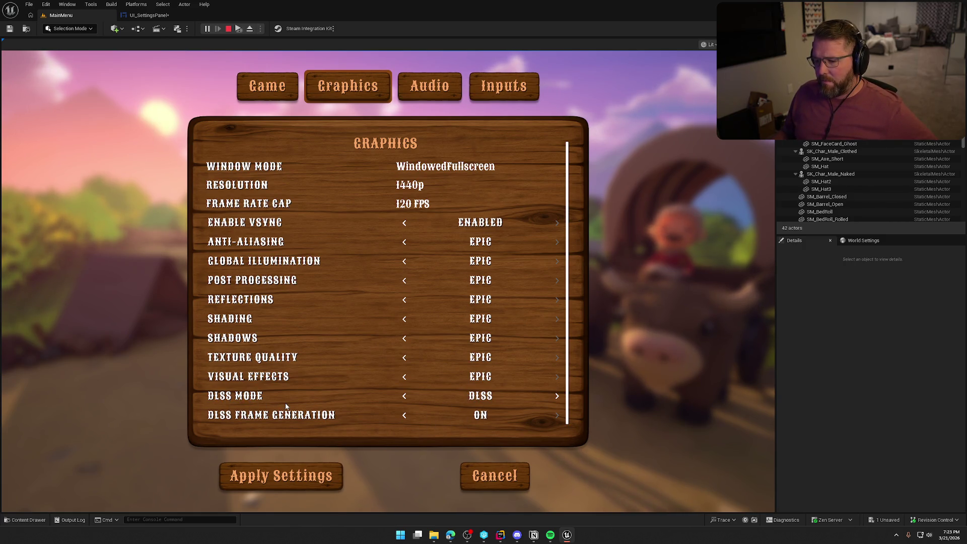
pyautogui.click(558, 396)
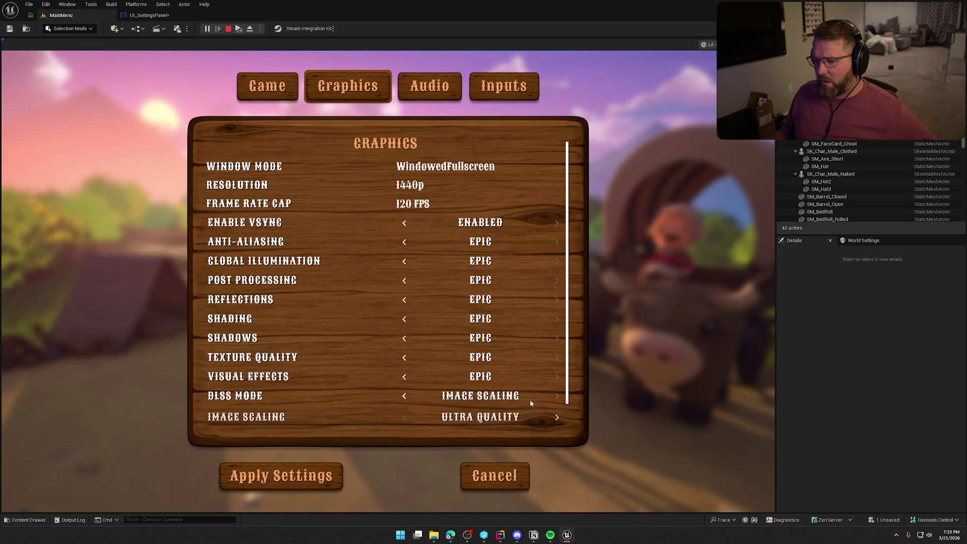
pyautogui.click(406, 397)
pyautogui.scroll(-1, 353, 383)
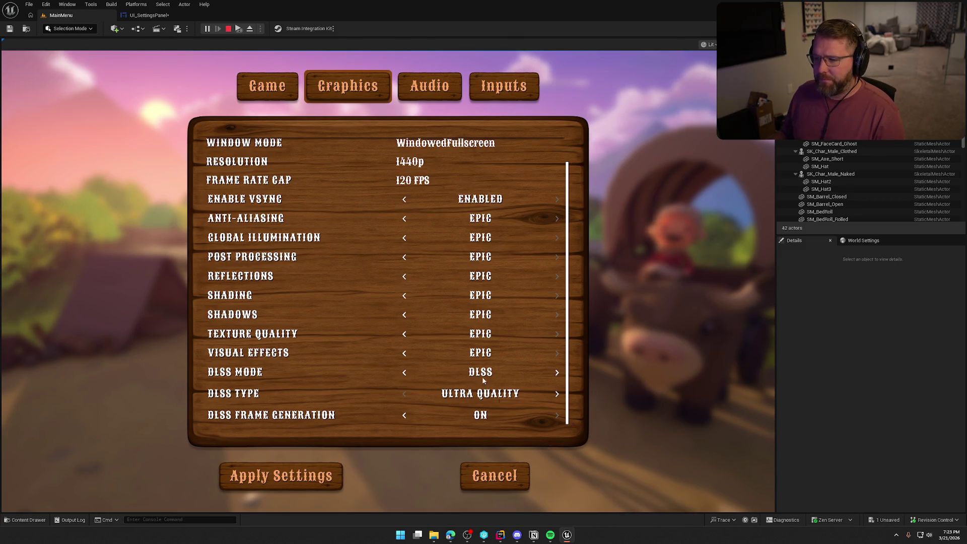
pyautogui.scroll(2, 482, 379)
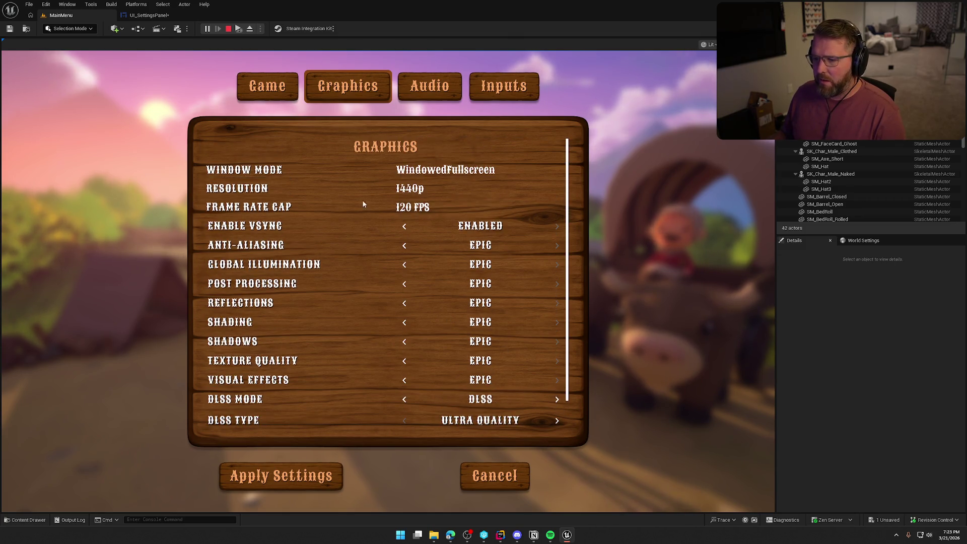
# Set the Frame Rate Cap to 30 FPS and apply the settings.
pyautogui.click(434, 207)
pyautogui.click(435, 207)
pyautogui.click(435, 207)
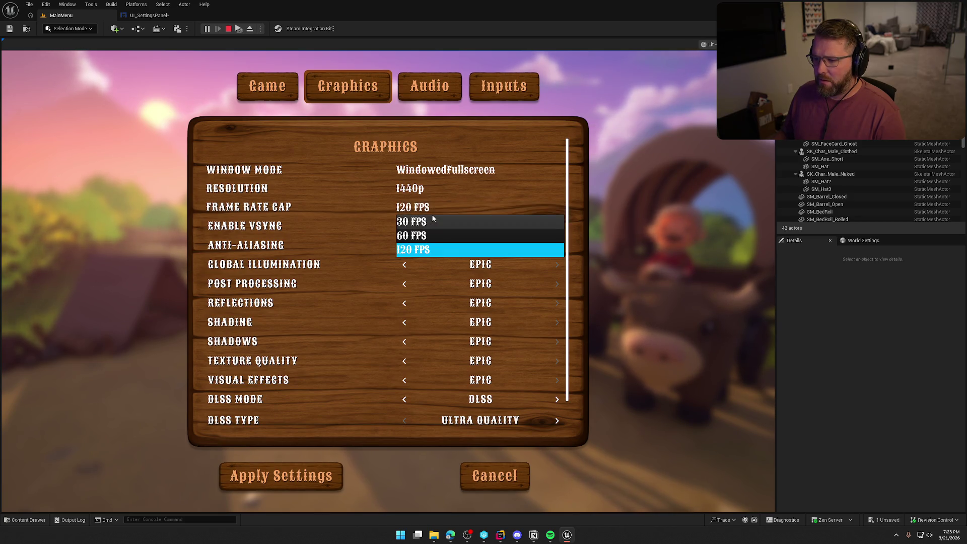
pyautogui.click(433, 219)
pyautogui.click(295, 479)
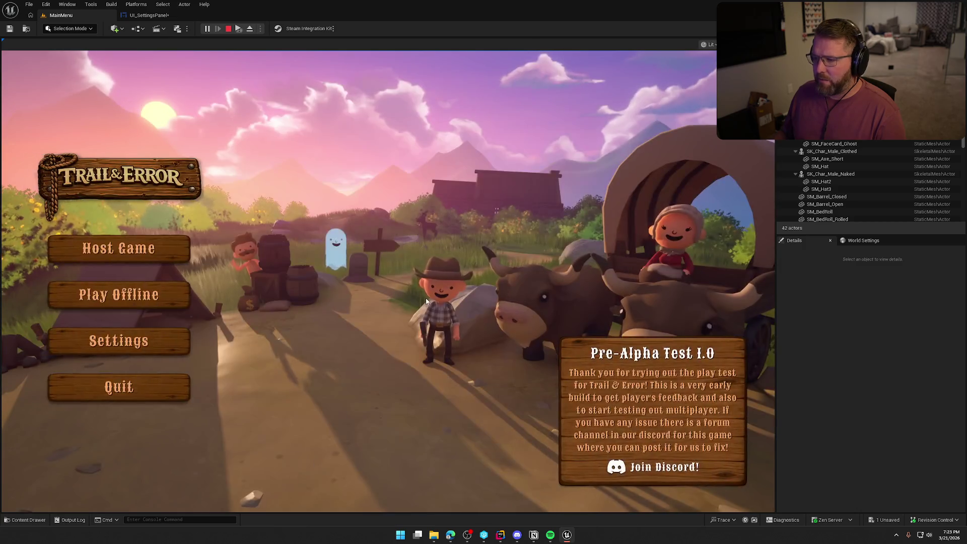
# Show the FPS readout with stat fps, then stop the play session.
pyautogui.write('stat fps')
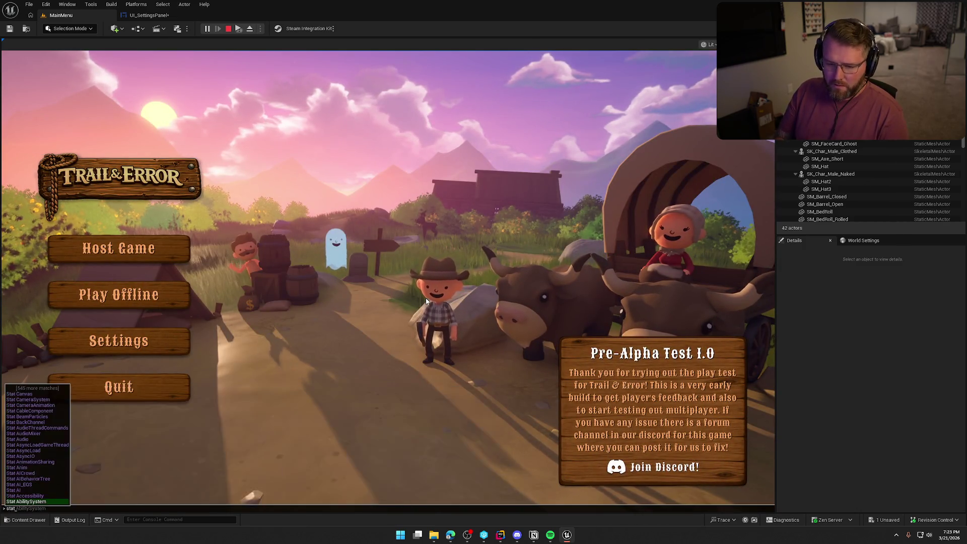
pyautogui.press('Return')
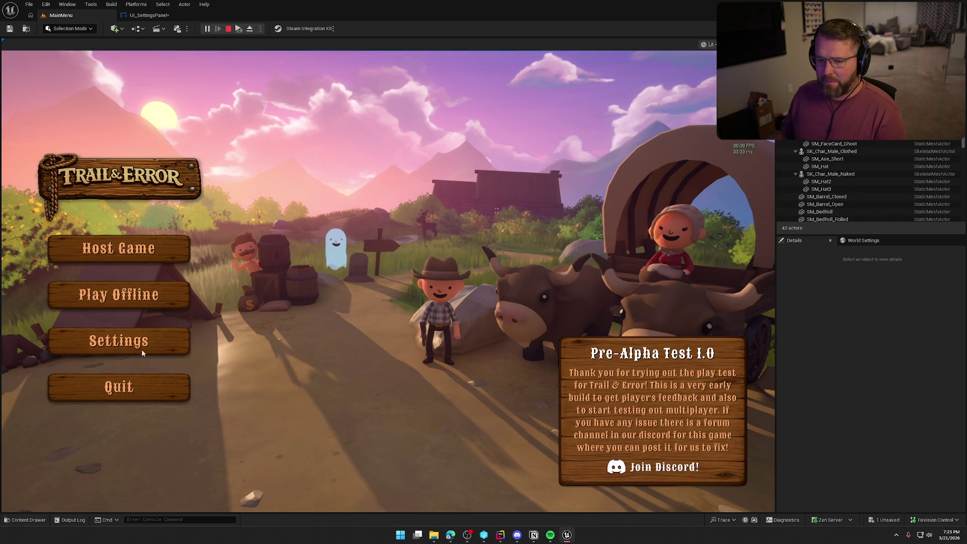
pyautogui.click(141, 348)
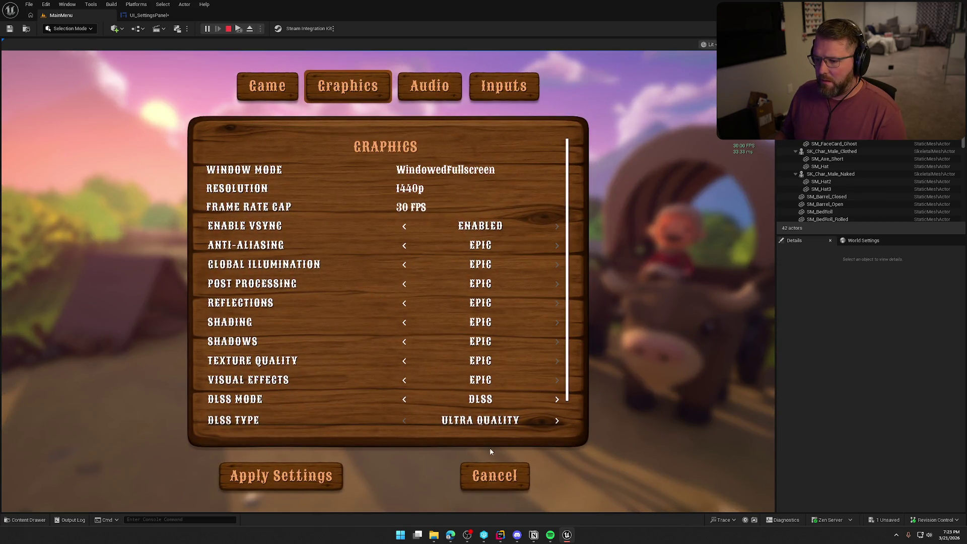
pyautogui.click(493, 474)
pyautogui.press('Escape')
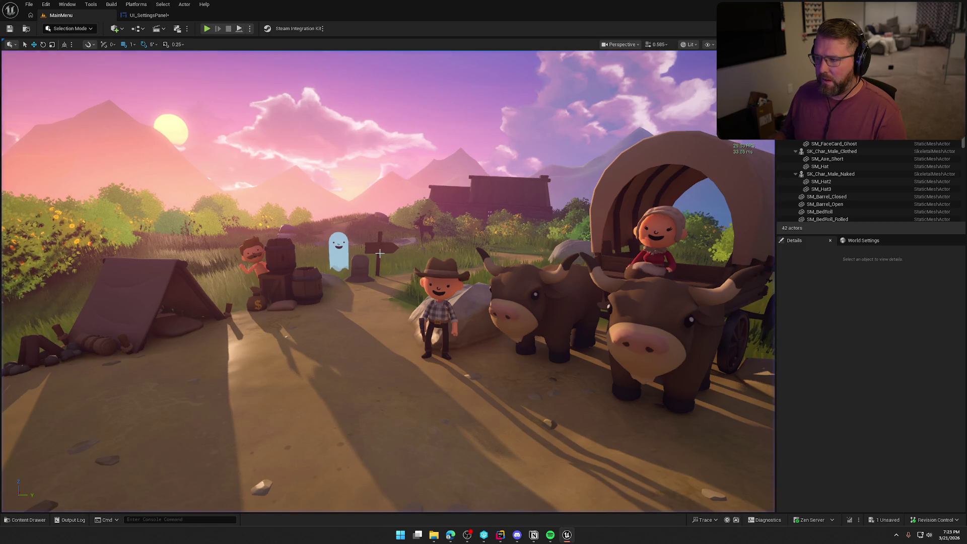
# Replay the game, set the resolution to 1080p, apply, and reopen settings to check it.
pyautogui.click(207, 29)
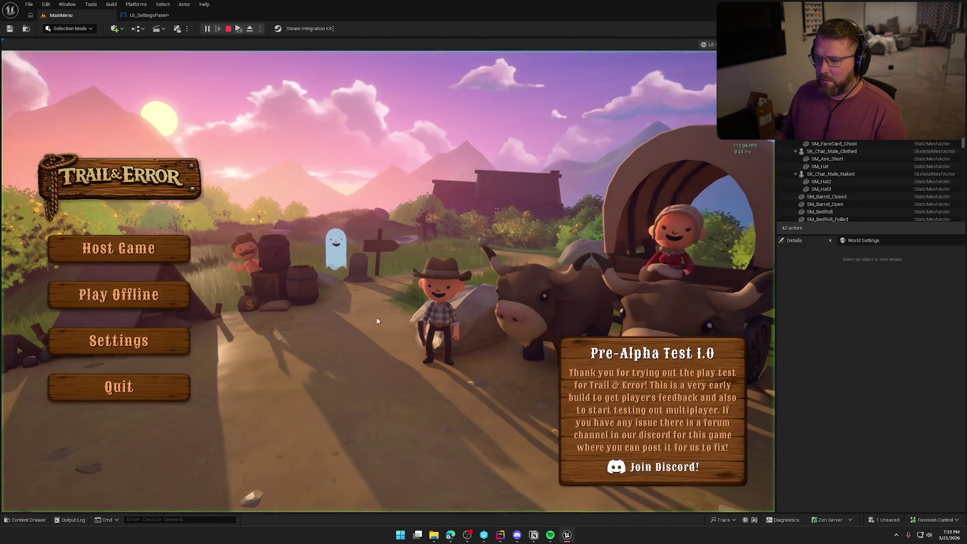
pyautogui.click(133, 343)
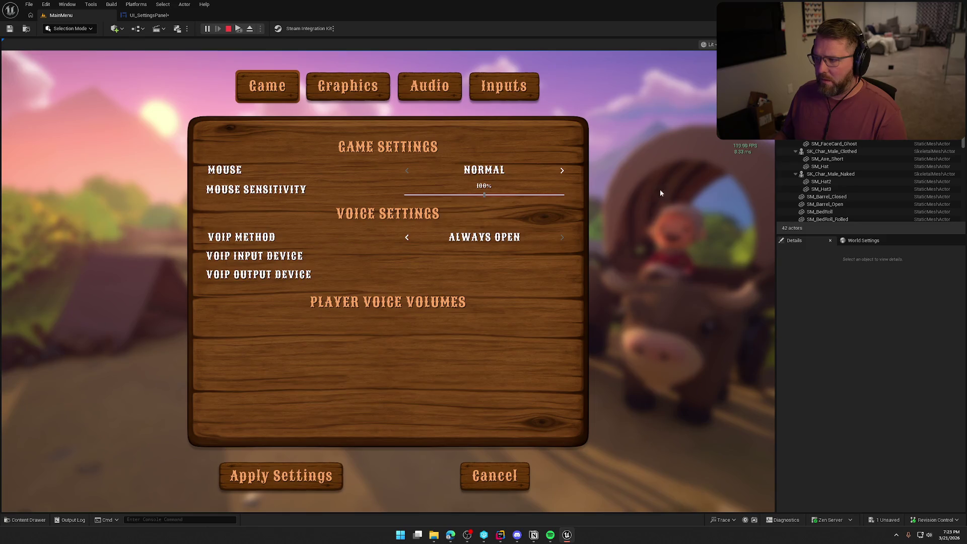
pyautogui.click(380, 87)
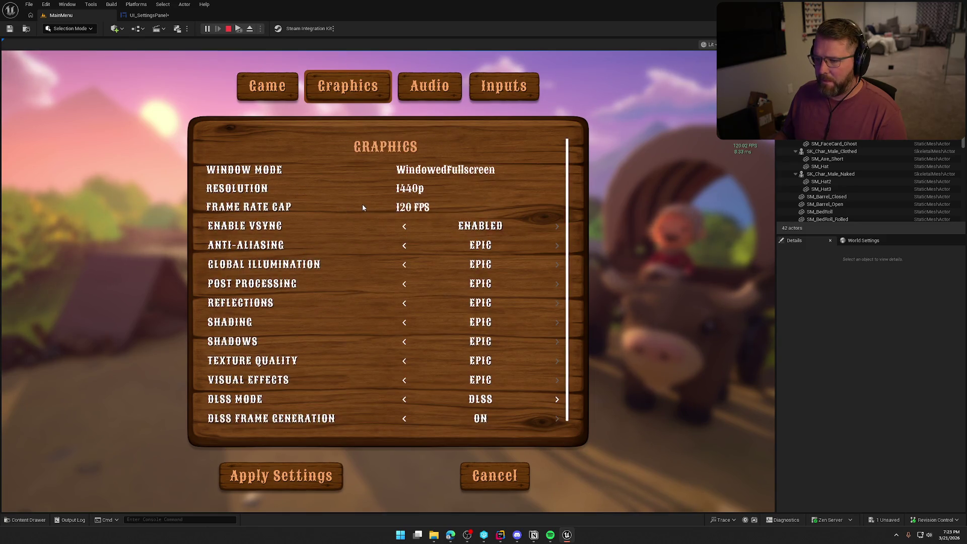
pyautogui.click(417, 207)
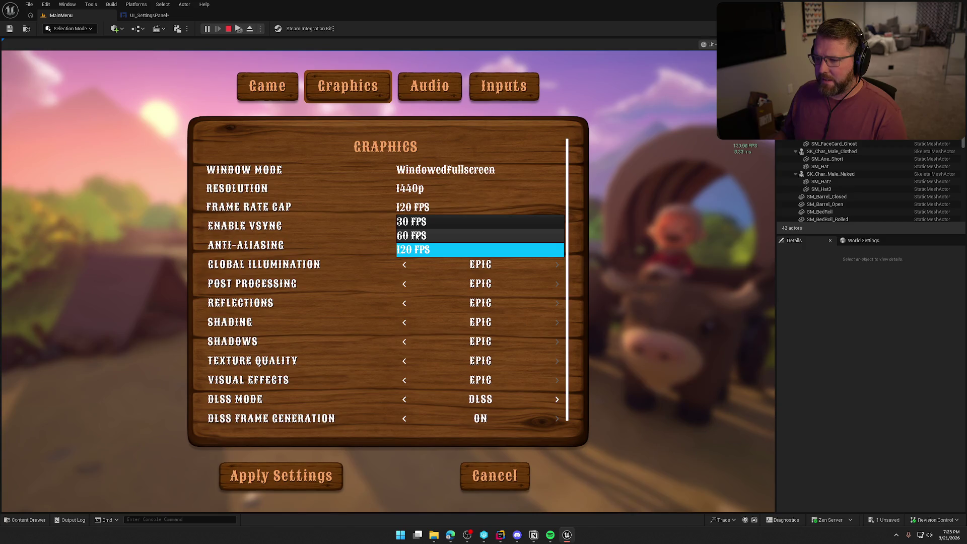
pyautogui.click(414, 196)
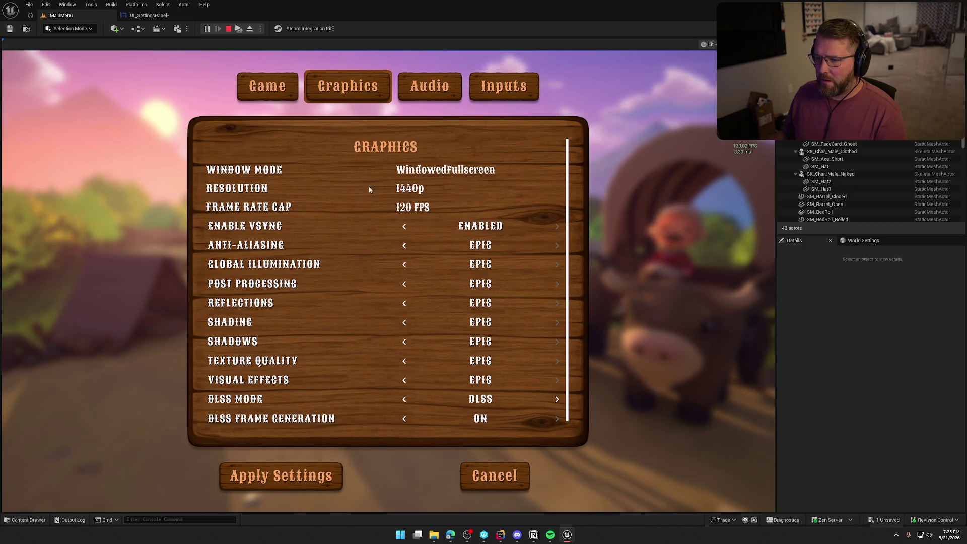
pyautogui.click(411, 192)
pyautogui.click(422, 218)
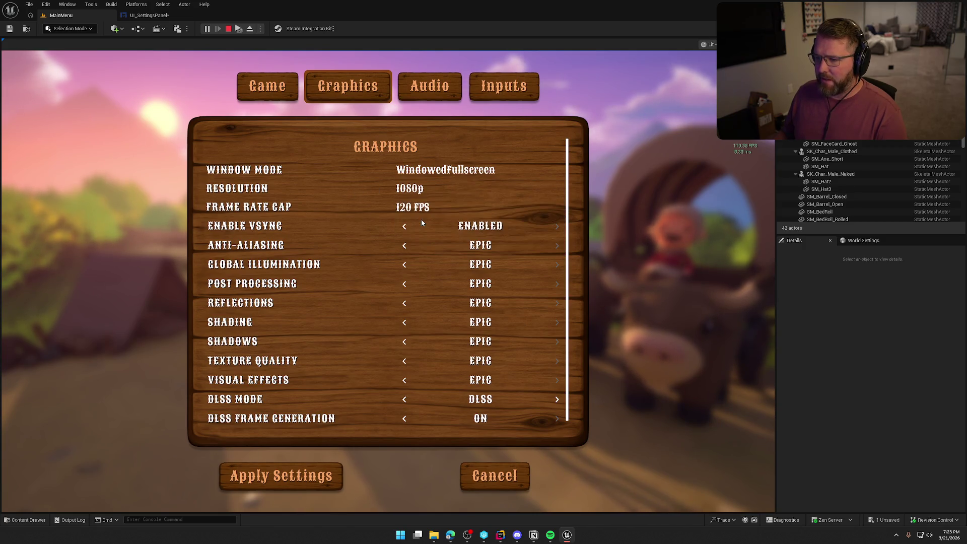
pyautogui.click(307, 476)
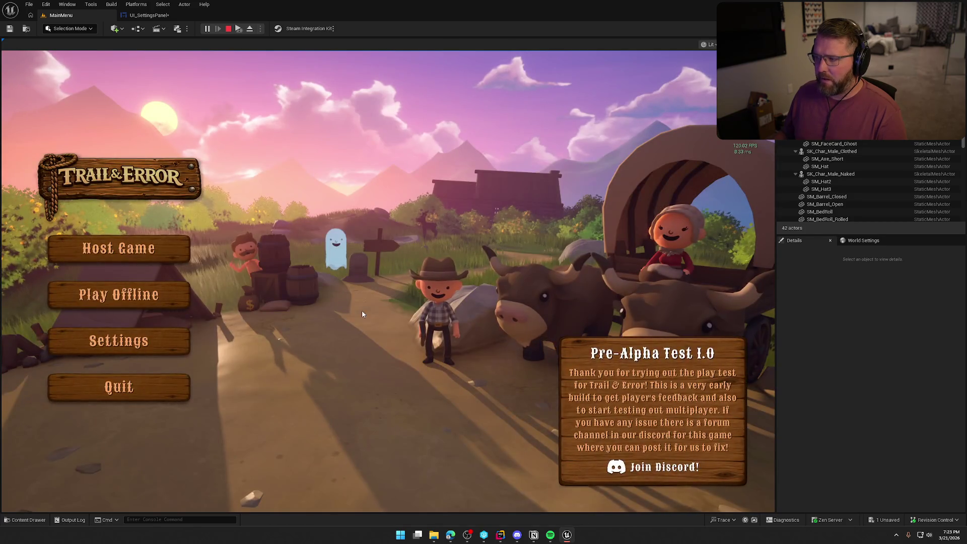
pyautogui.click(149, 333)
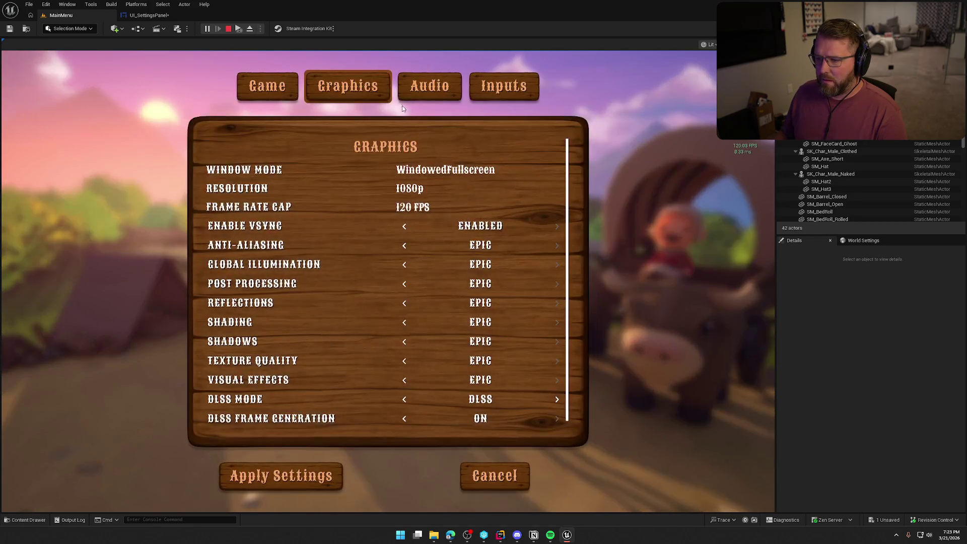
pyautogui.click(290, 483)
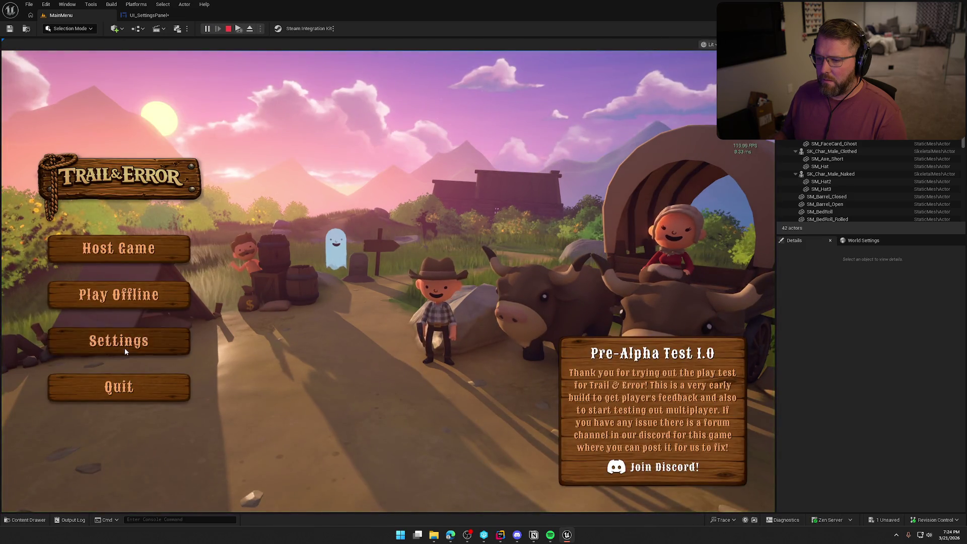
# Recheck the Graphics page, keeping 1440p and WindowedFullscreen, then stop the play session.
pyautogui.click(125, 347)
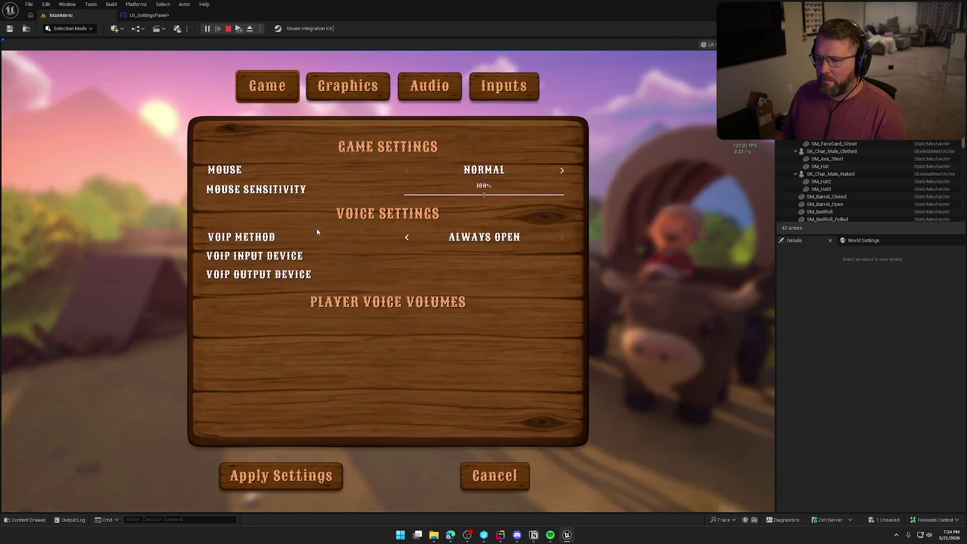
pyautogui.click(354, 87)
pyautogui.click(410, 192)
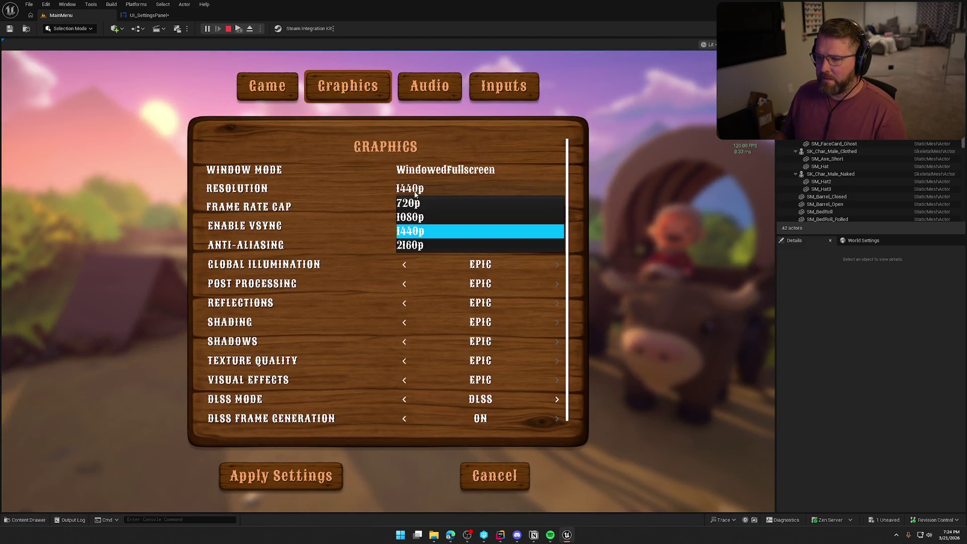
pyautogui.click(416, 192)
pyautogui.click(423, 171)
pyautogui.click(443, 212)
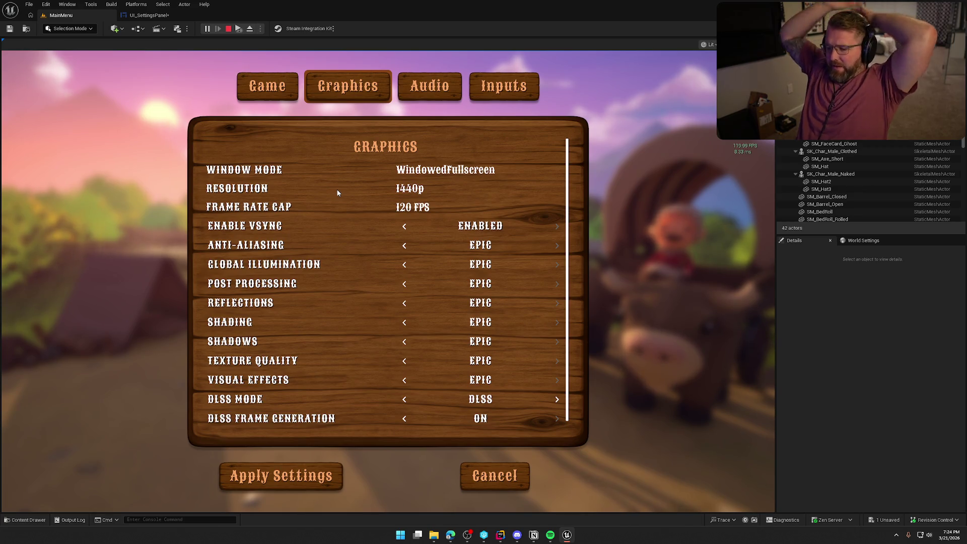
pyautogui.press('Escape')
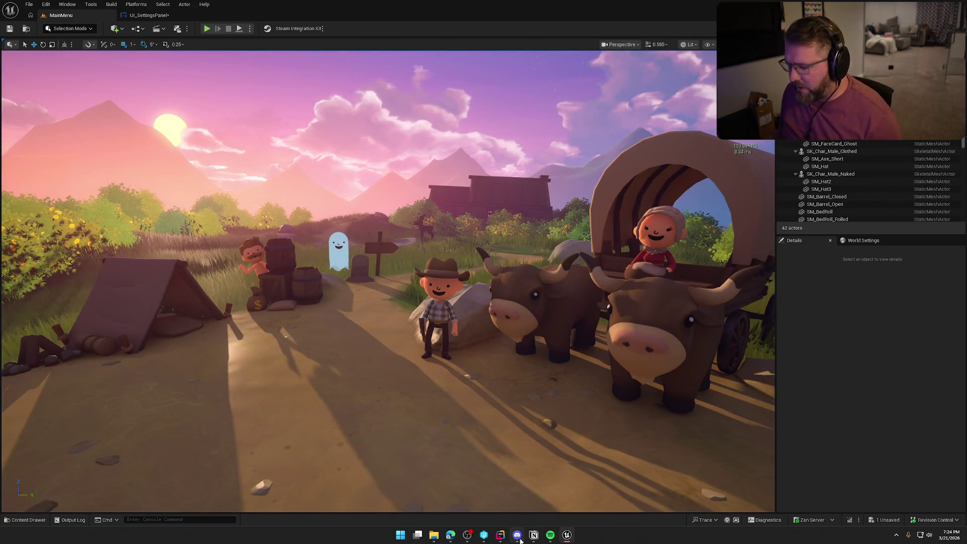
# Insert a to-do block with /to on the Notion task page, then switch back to Unreal.
pyautogui.click(531, 537)
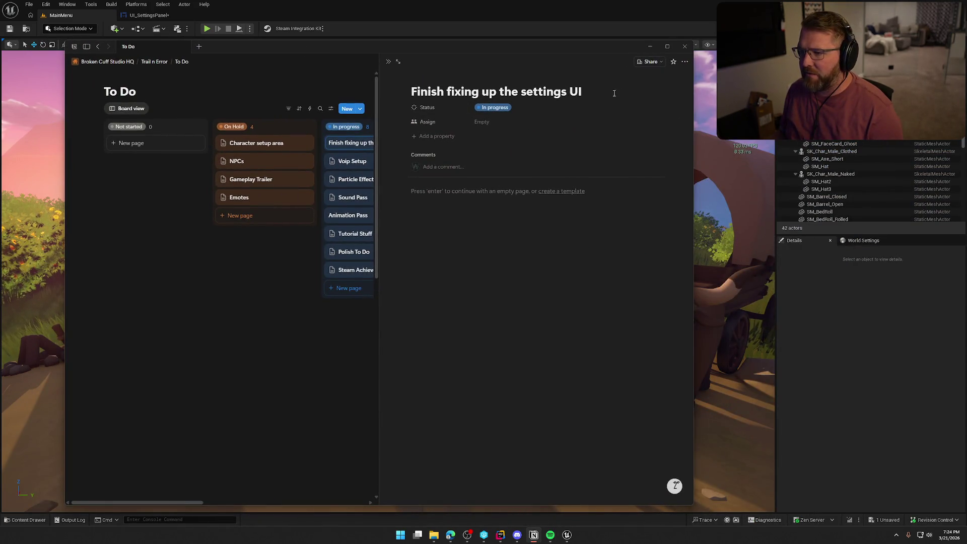
pyautogui.click(465, 194)
pyautogui.write('/to')
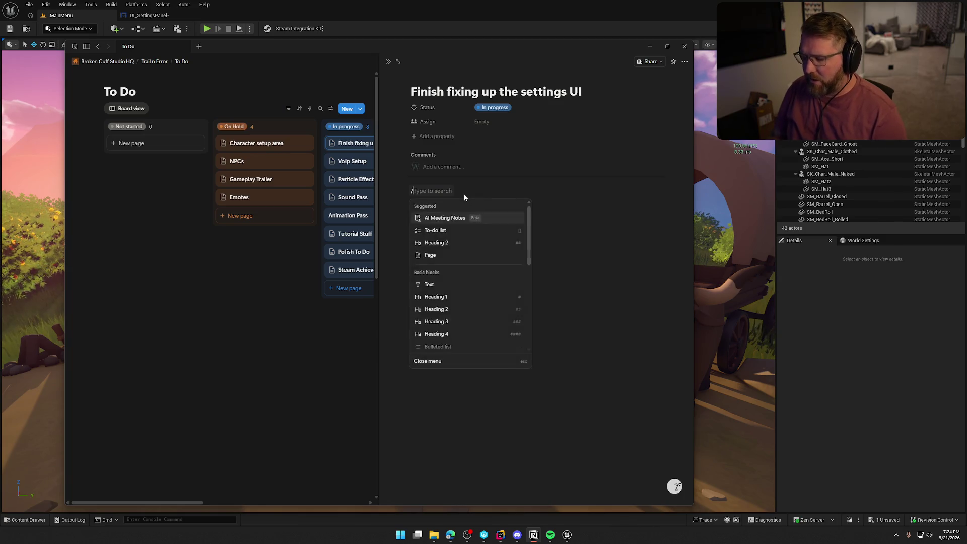
pyautogui.press('Return')
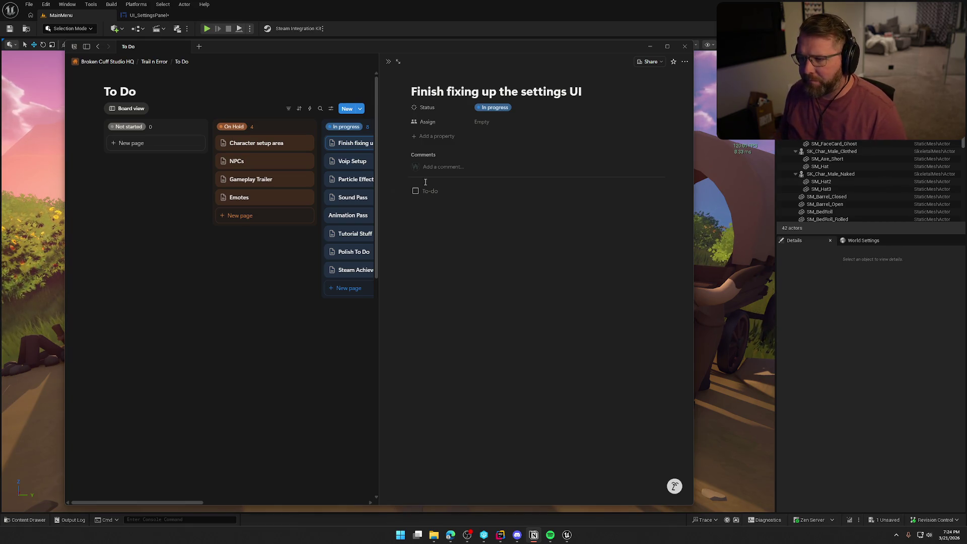
pyautogui.hotkey('alt', 'Tab')
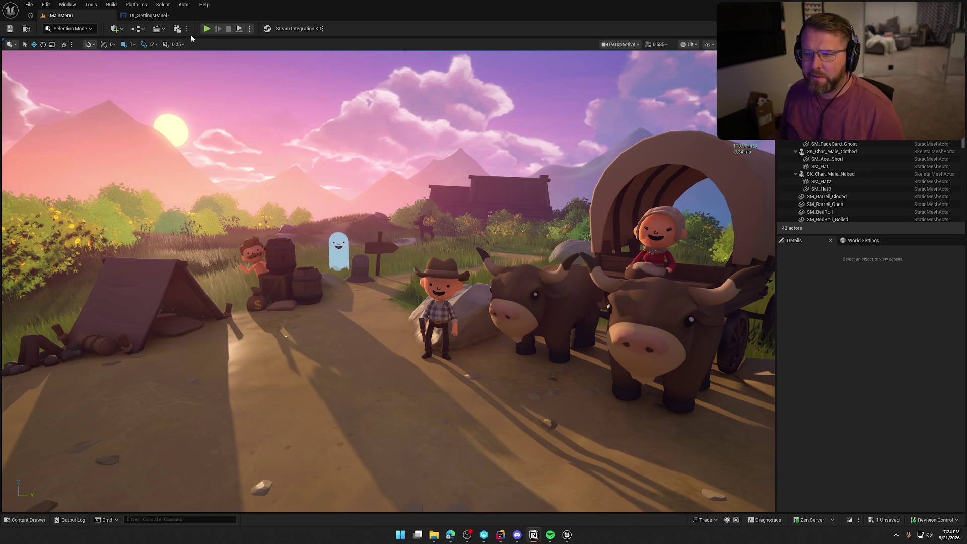
# Play in editor and open the Graphics settings page, keeping Window Mode at WindowedFullscreen.
pyautogui.hotkey('alt', 'p')
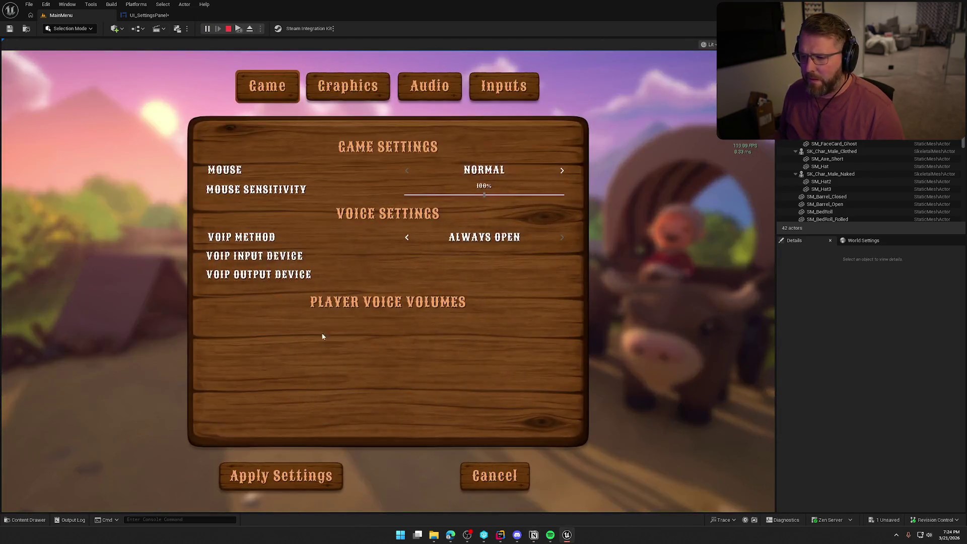
pyautogui.click(347, 86)
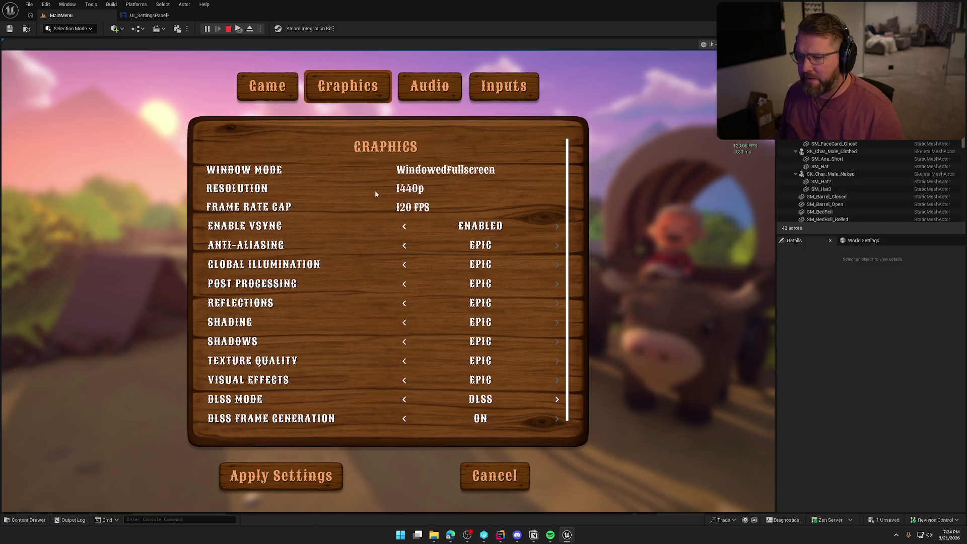
pyautogui.click(445, 170)
pyautogui.click(447, 170)
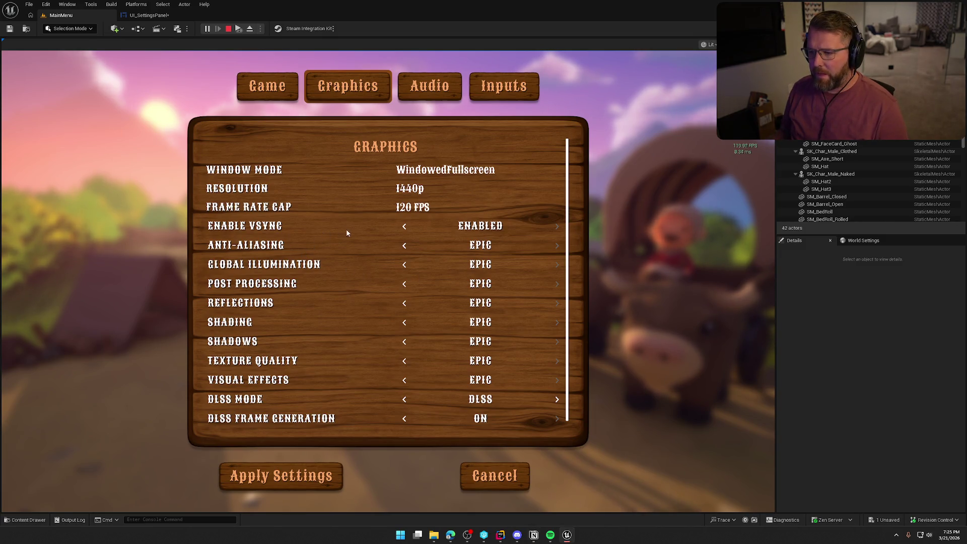
# Set DLSS Mode to Image Scaling and close settings back to the main menu.
pyautogui.scroll(-1, 373, 246)
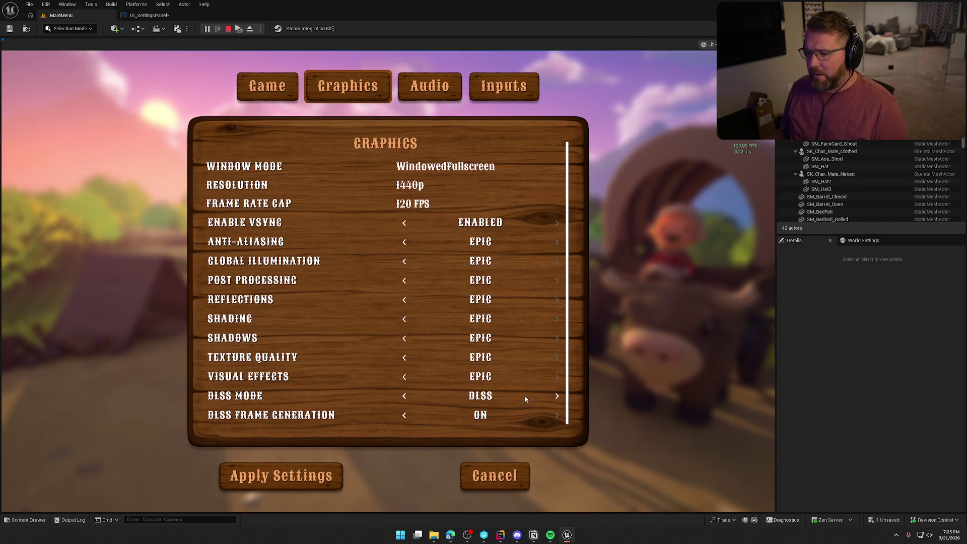
pyautogui.click(559, 397)
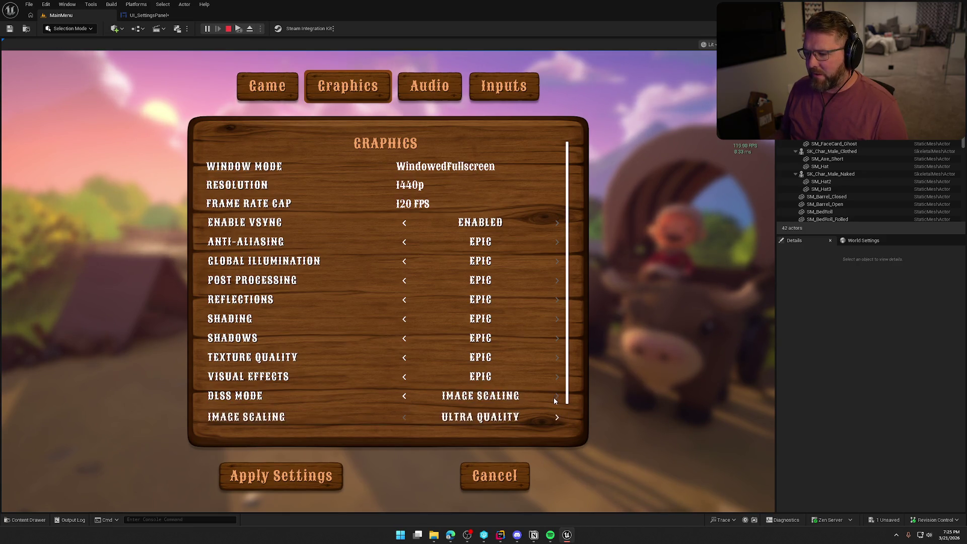
pyautogui.click(321, 473)
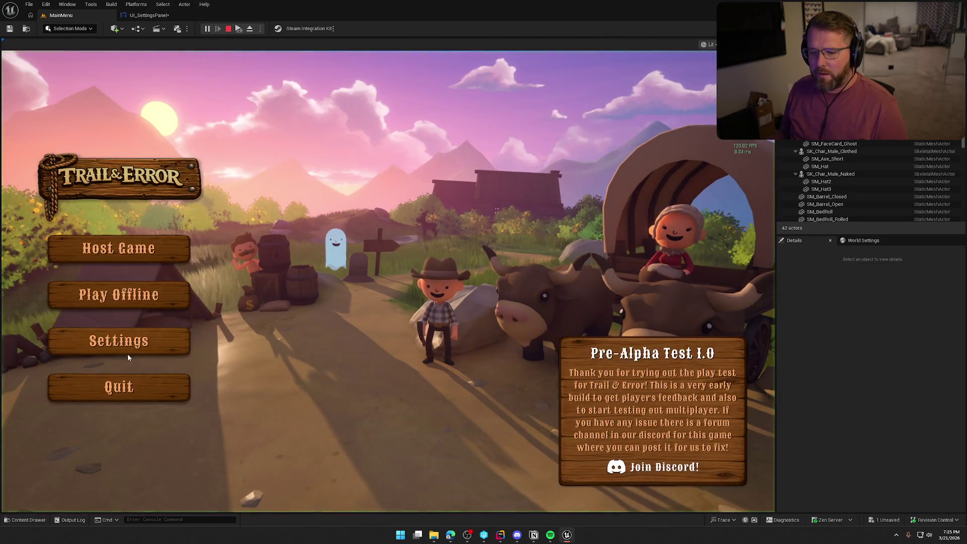
# Reopen settings, confirm DLSS Mode is still Image Scaling, and view the Audio page.
pyautogui.click(126, 348)
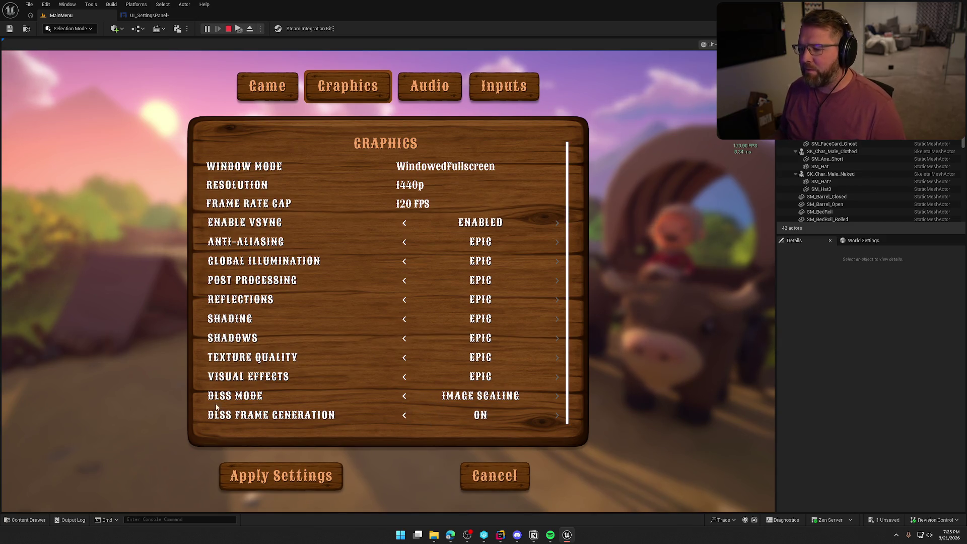
pyautogui.click(406, 397)
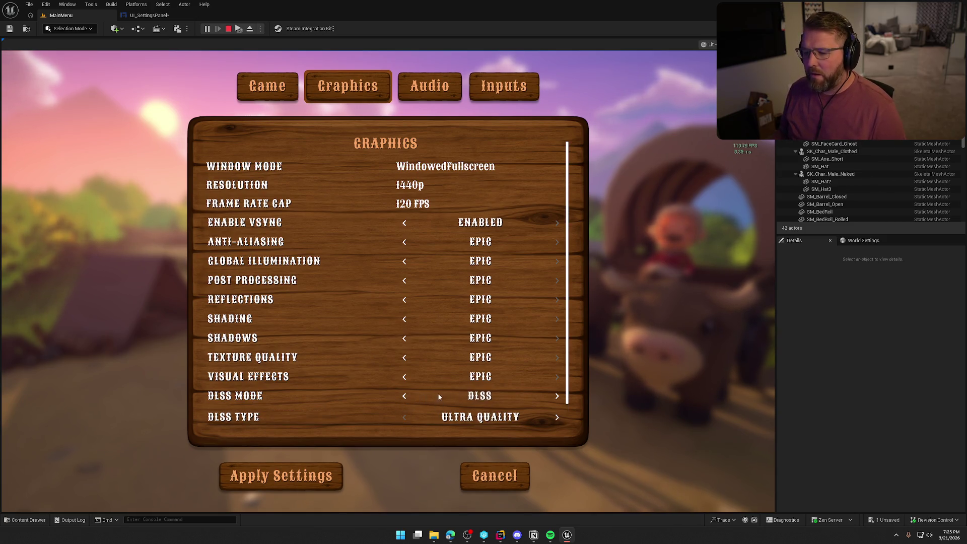
pyautogui.click(557, 397)
pyautogui.scroll(-1, 416, 374)
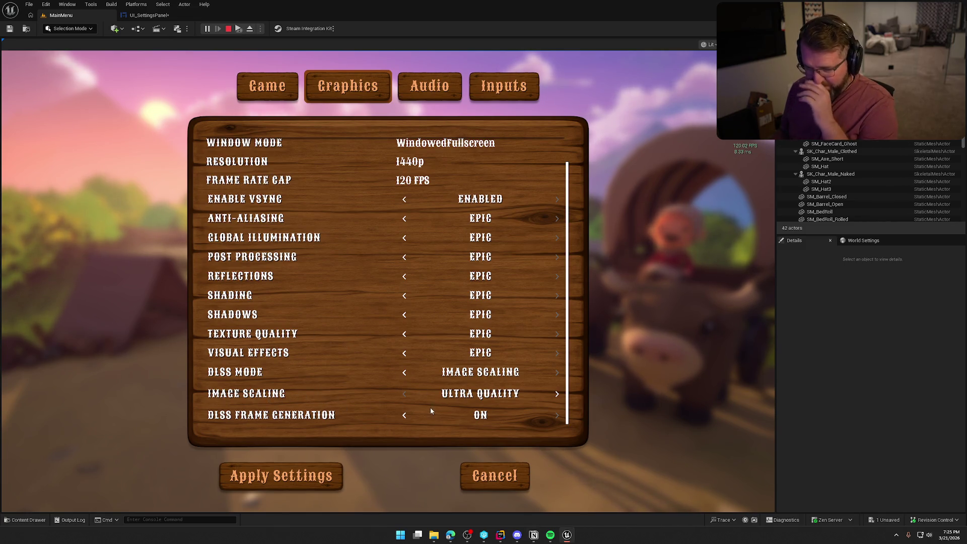
pyautogui.scroll(2, 348, 359)
pyautogui.click(430, 87)
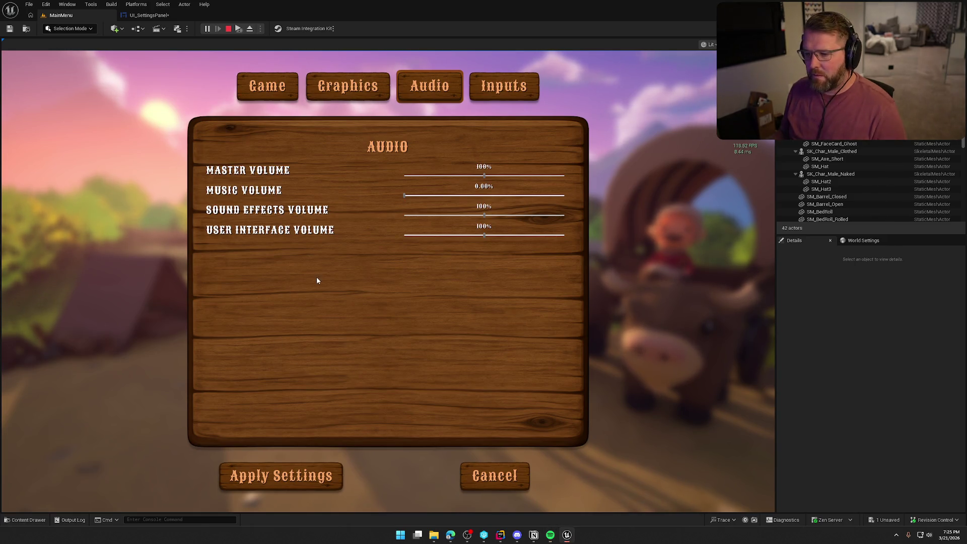
# Raise Music Volume to 10%, check the empty keybinds page, then show the Game settings page.
pyautogui.moveTo(405, 195)
pyautogui.mouseDown()
pyautogui.moveTo(567, 194)
pyautogui.moveTo(315, 190)
pyautogui.mouseUp()
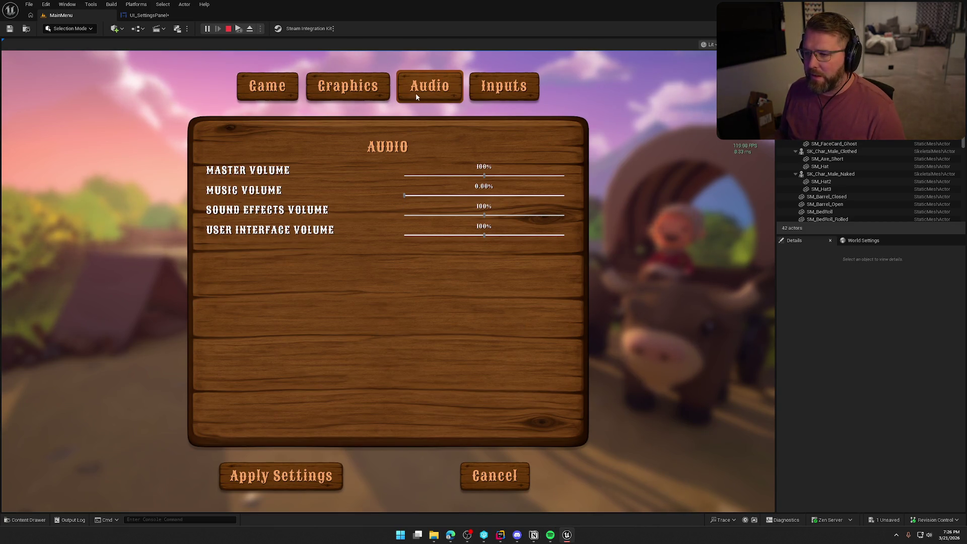
pyautogui.click(504, 81)
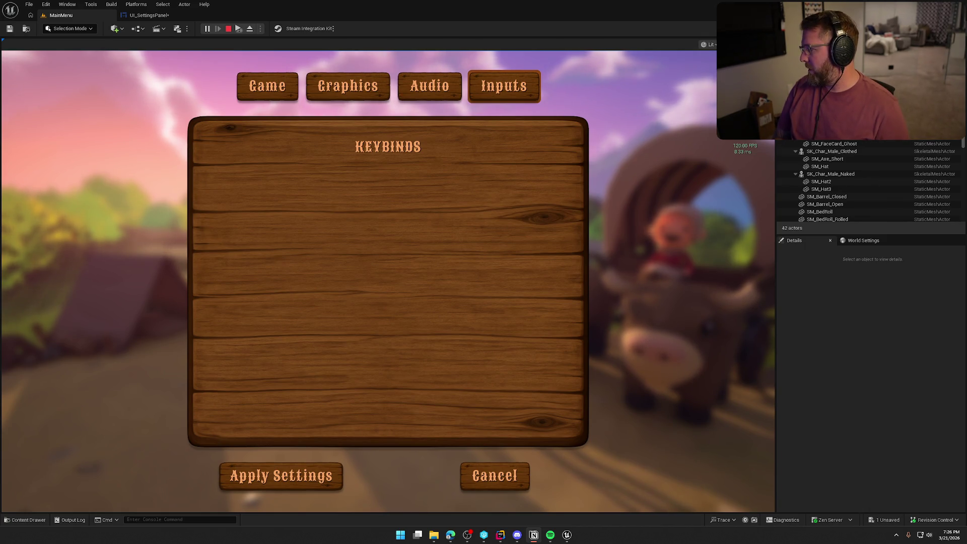
pyautogui.click(284, 86)
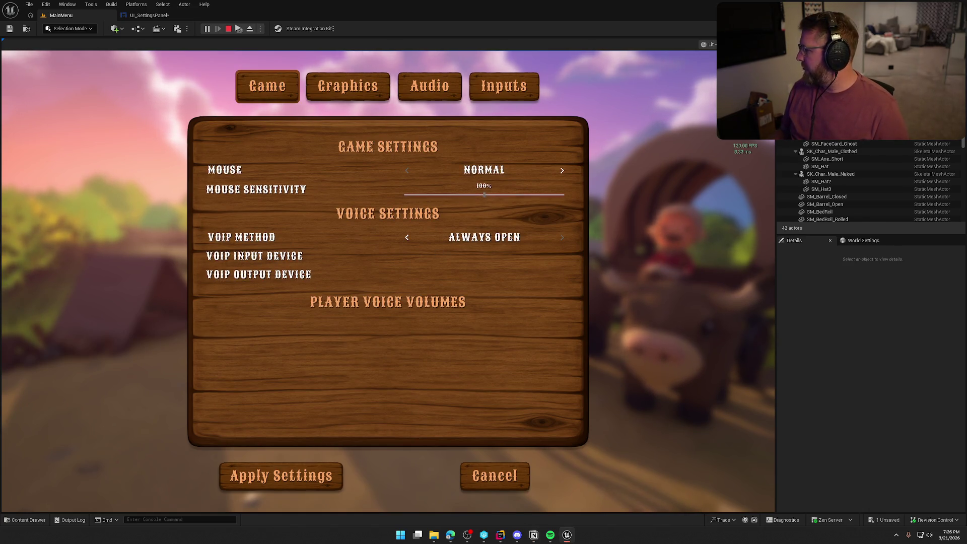
pyautogui.hotkey('alt', 'Tab')
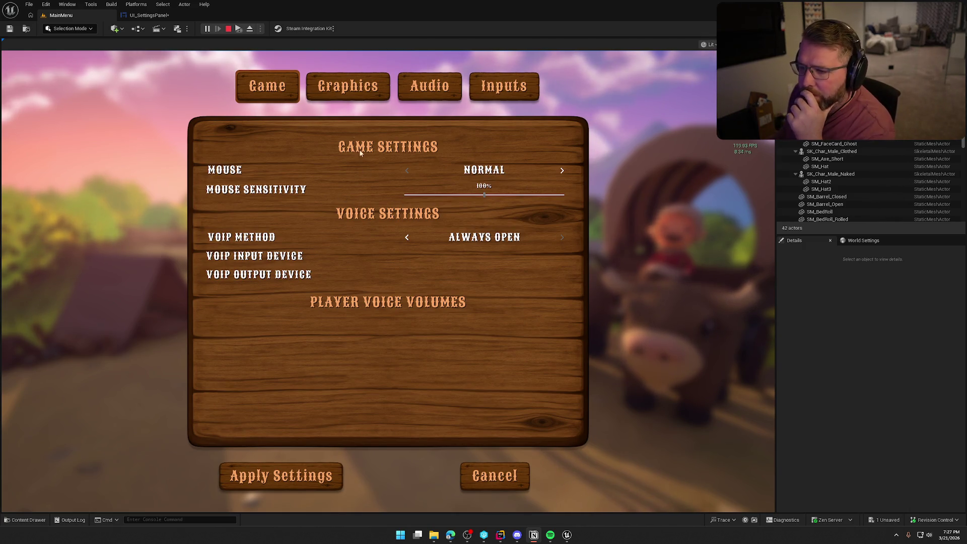
# Review the Graphics settings page, scrolling through its options.
pyautogui.click(348, 85)
pyautogui.scroll(-1, 376, 262)
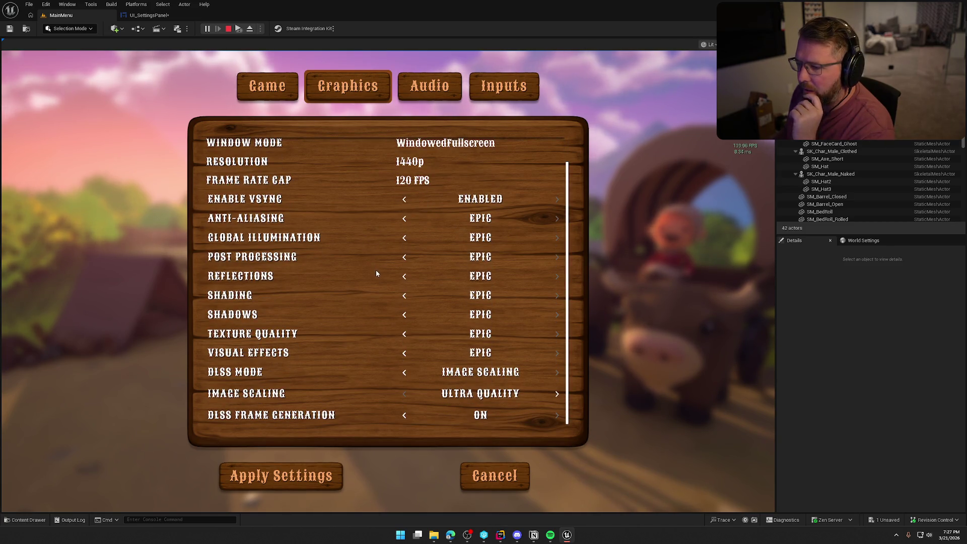
pyautogui.scroll(1, 380, 270)
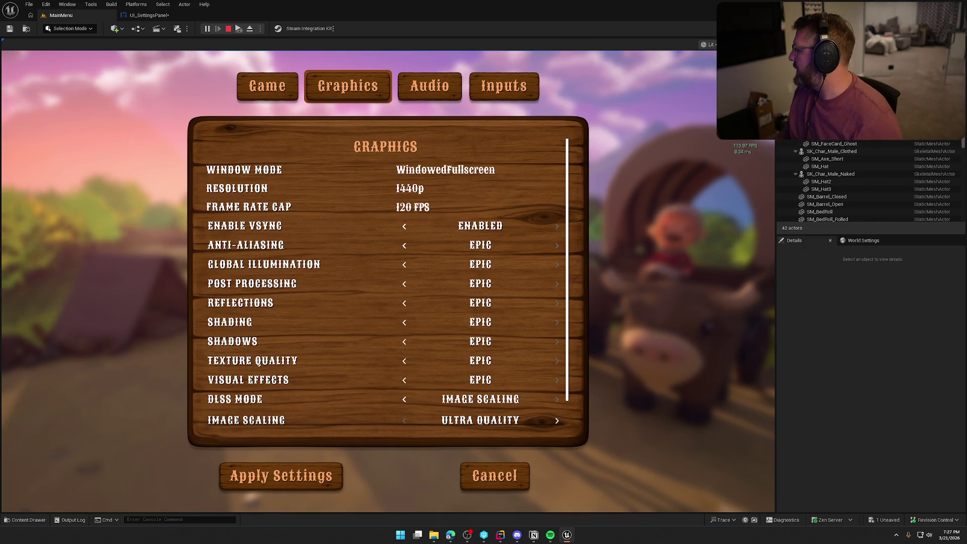
pyautogui.hotkey('alt', 'Tab')
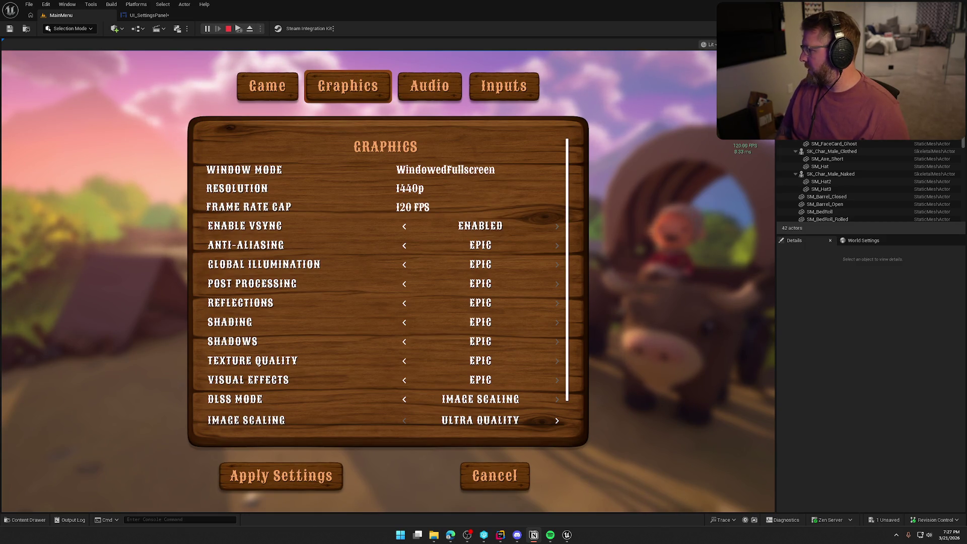
pyautogui.scroll(-1, 345, 312)
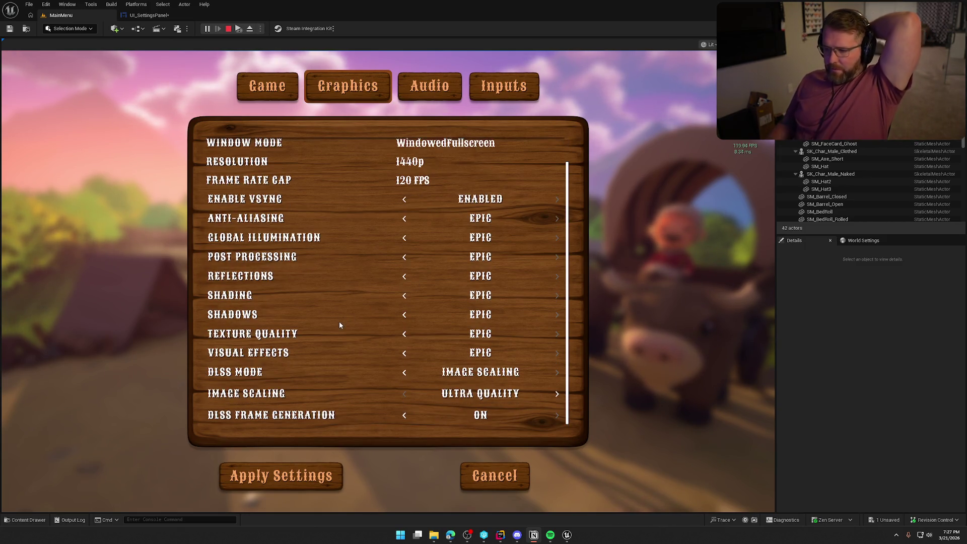
pyautogui.scroll(1, 318, 332)
pyautogui.scroll(-1, 319, 333)
pyautogui.scroll(1, 318, 331)
pyautogui.scroll(-1, 318, 332)
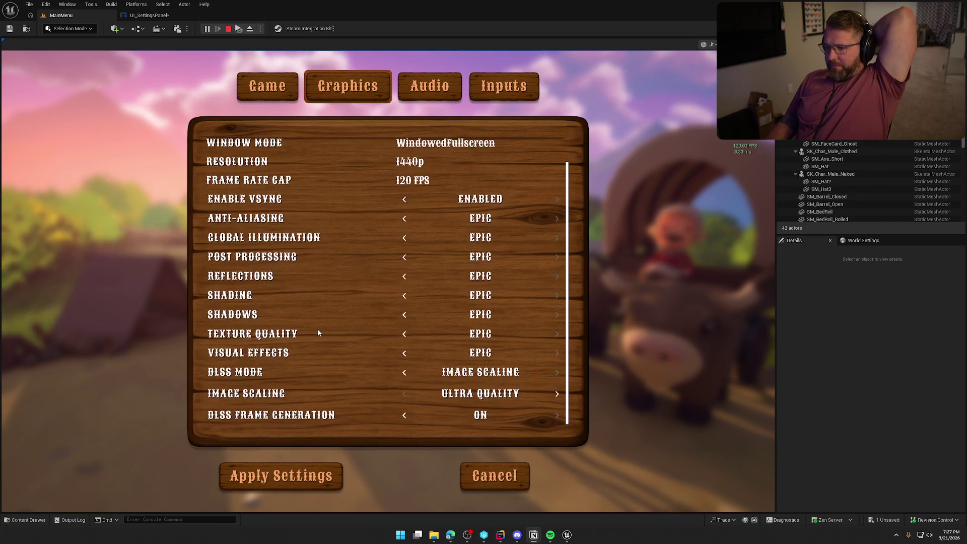
pyautogui.scroll(1, 319, 332)
pyautogui.scroll(-1, 319, 332)
pyautogui.scroll(1, 320, 332)
pyautogui.scroll(-1, 320, 332)
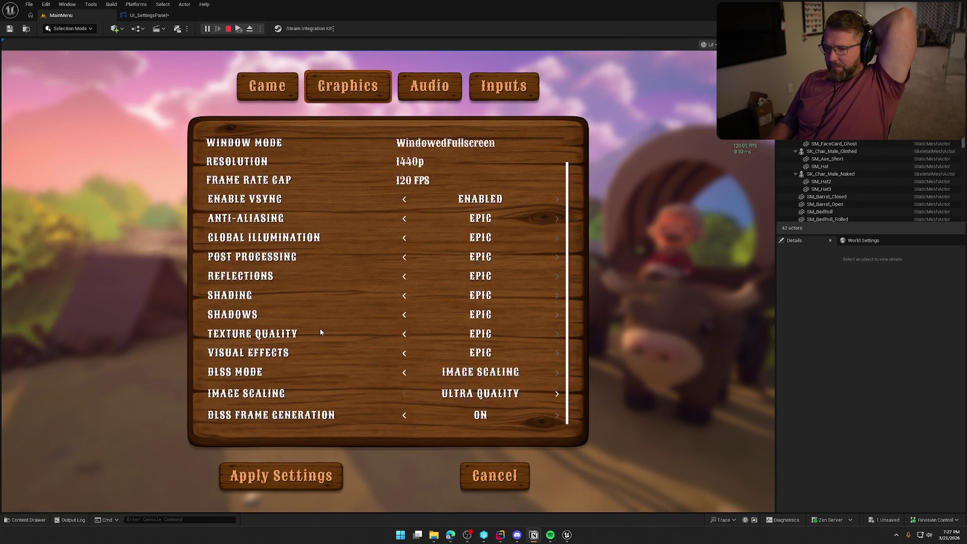
pyautogui.scroll(1, 320, 332)
pyautogui.scroll(-1, 321, 332)
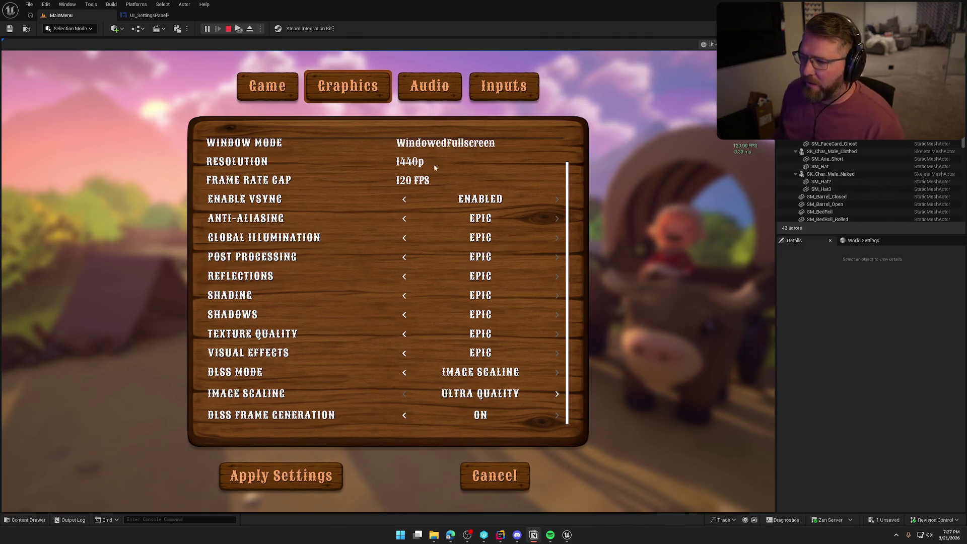
# Check the Audio, Inputs and Game pages, then cancel settings and quit the play session.
pyautogui.click(429, 87)
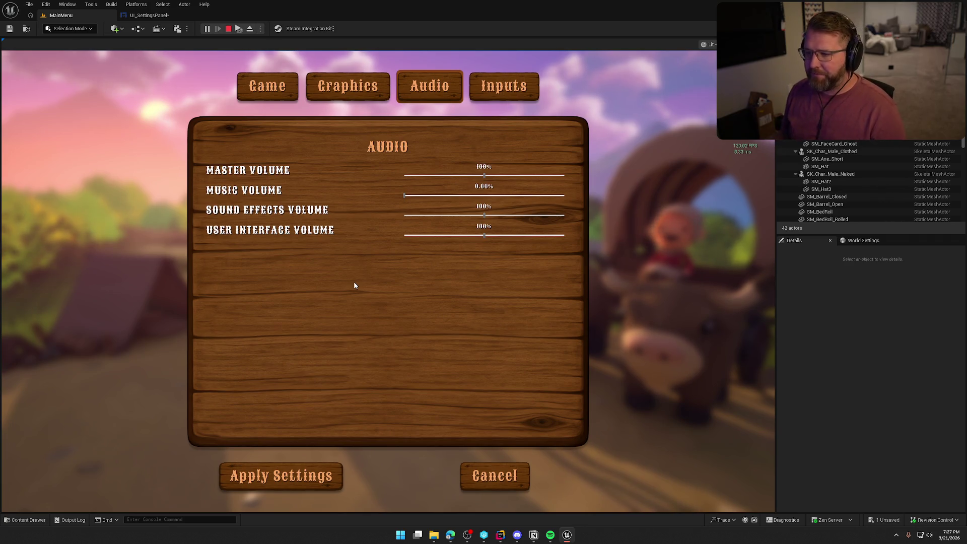
pyautogui.click(486, 97)
pyautogui.click(254, 92)
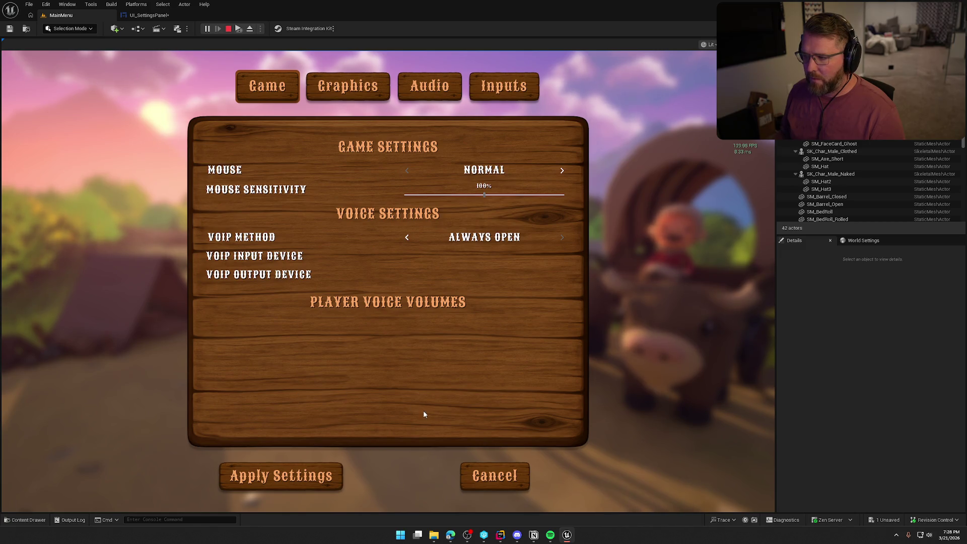
pyautogui.click(479, 472)
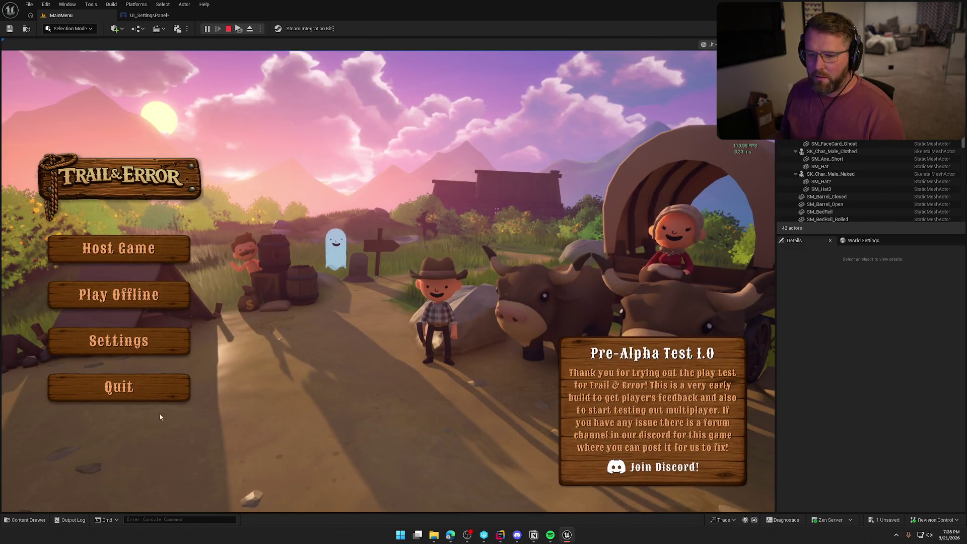
pyautogui.click(163, 387)
# Browse the console command history and clear the recalled command.
pyautogui.press('Up')
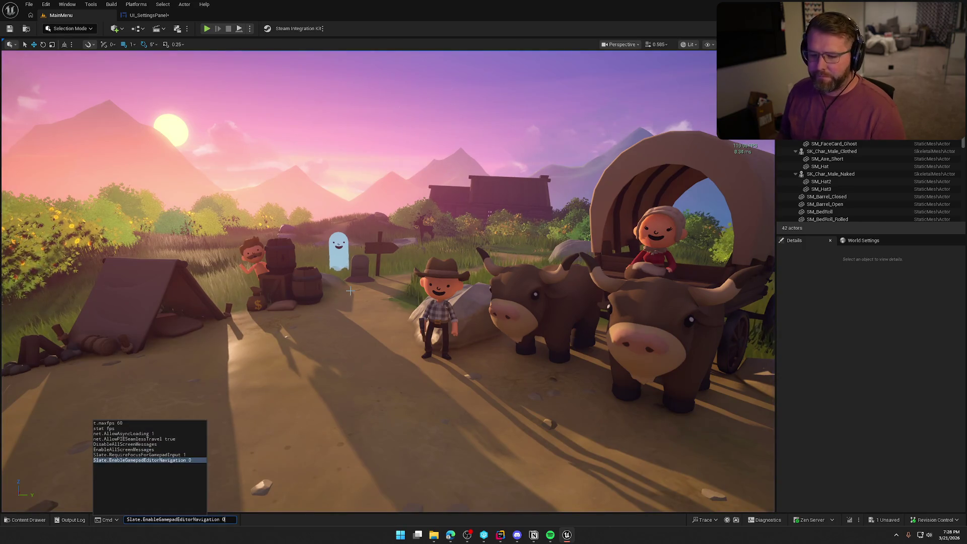
pyautogui.press('Down')
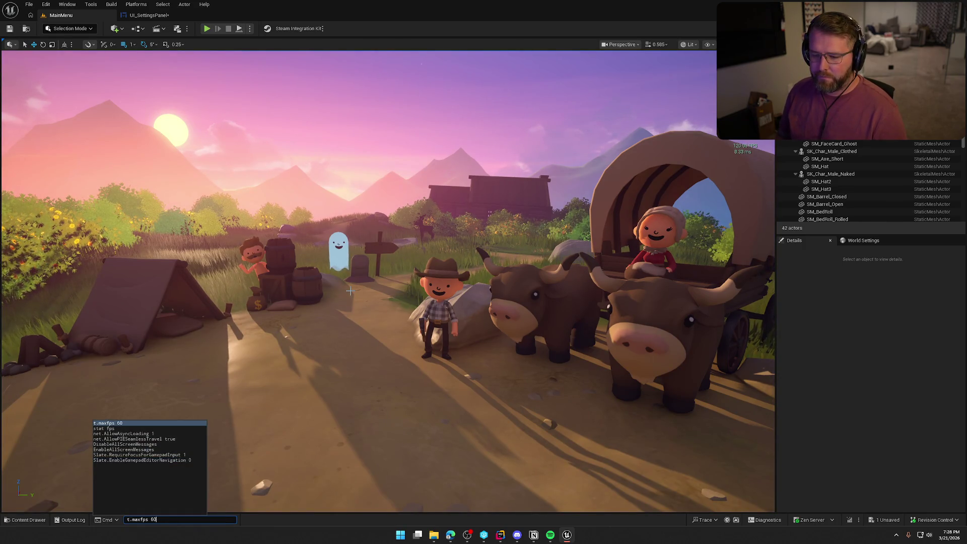
pyautogui.press('BackSpace')
pyautogui.press('BackSpace')
pyautogui.press('BackSpace')
pyautogui.write('stat f')
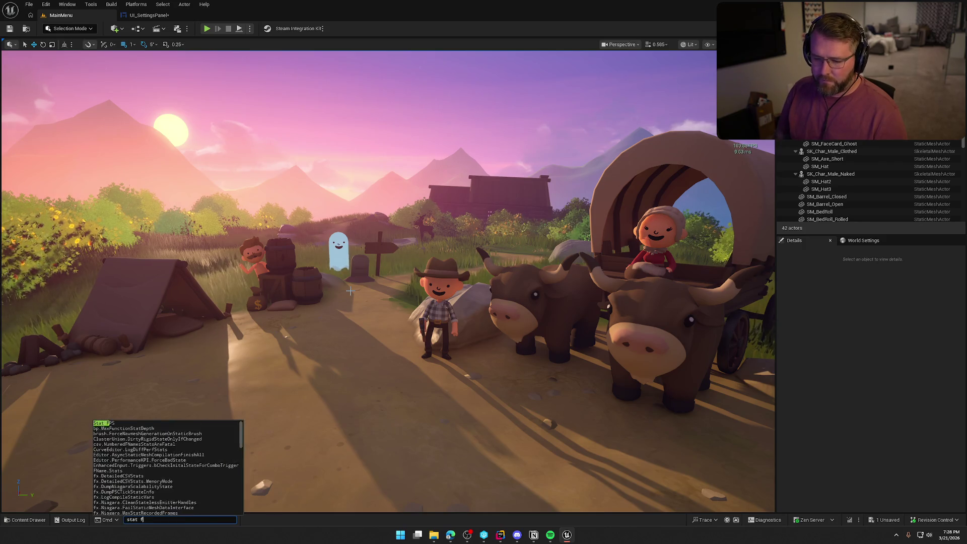
pyautogui.press('BackSpace')
# Turn the level view toward the player start, then open and pan the UI_SettingsPanel Event Graph.
pyautogui.moveTo(395, 247)
pyautogui.mouseDown()
pyautogui.moveTo(579, 353)
pyautogui.moveTo(756, 429)
pyautogui.mouseUp()
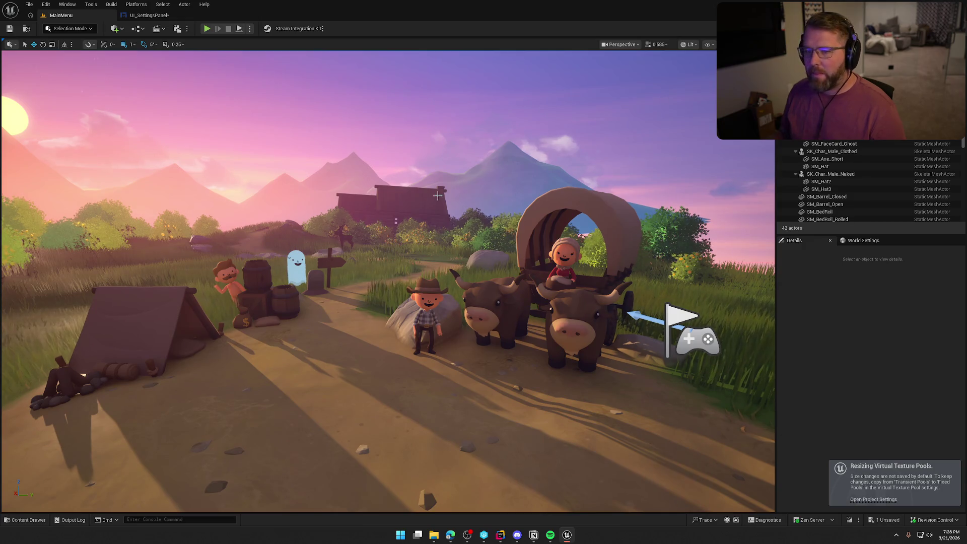
pyautogui.click(148, 15)
pyautogui.moveTo(532, 148); pyautogui.dragTo(449, 86)
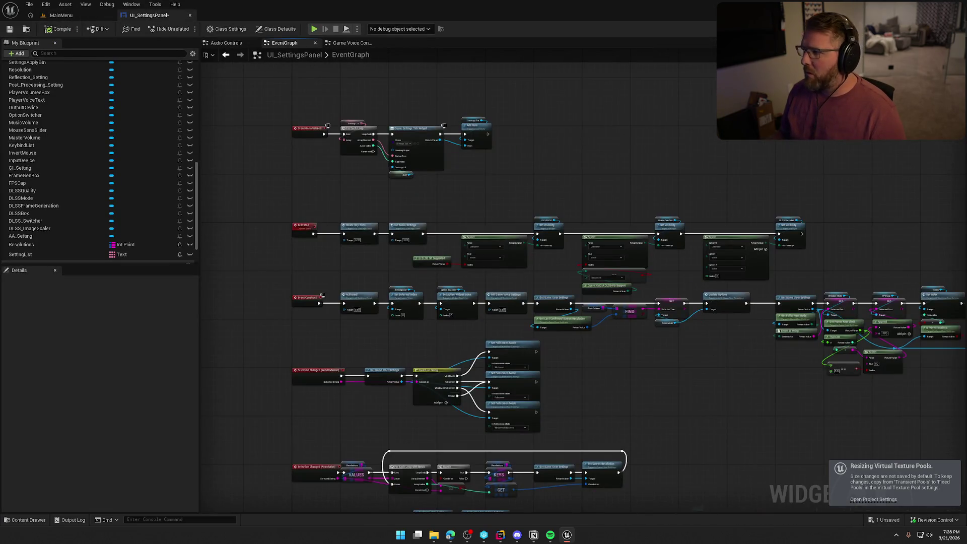
# In Designer, collapse GraphicSettings and KeybindSettings, select GameVoiceSettings, then switch to the browser.
pyautogui.hotkey('ctrl', 'shift', 'alt', 'd')
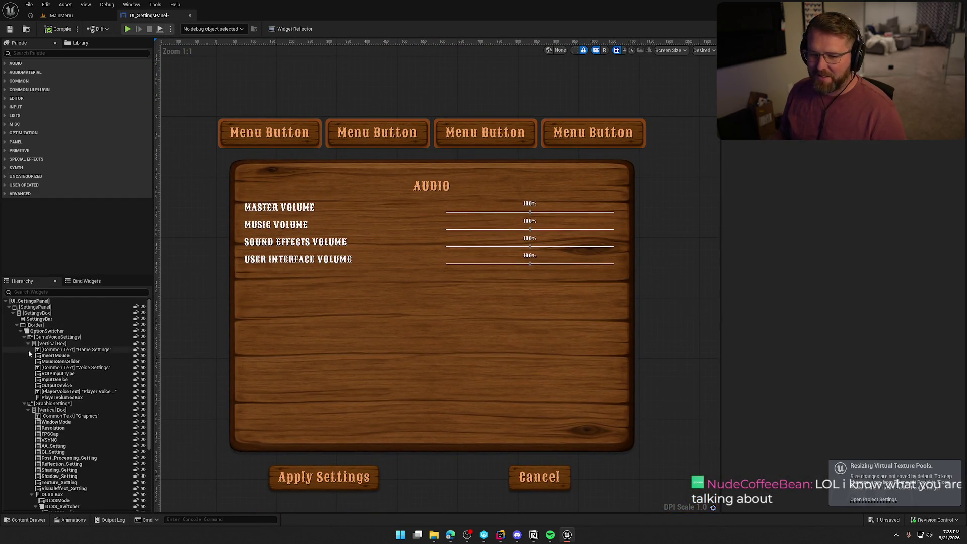
pyautogui.click(24, 404)
pyautogui.click(23, 416)
pyautogui.click(23, 417)
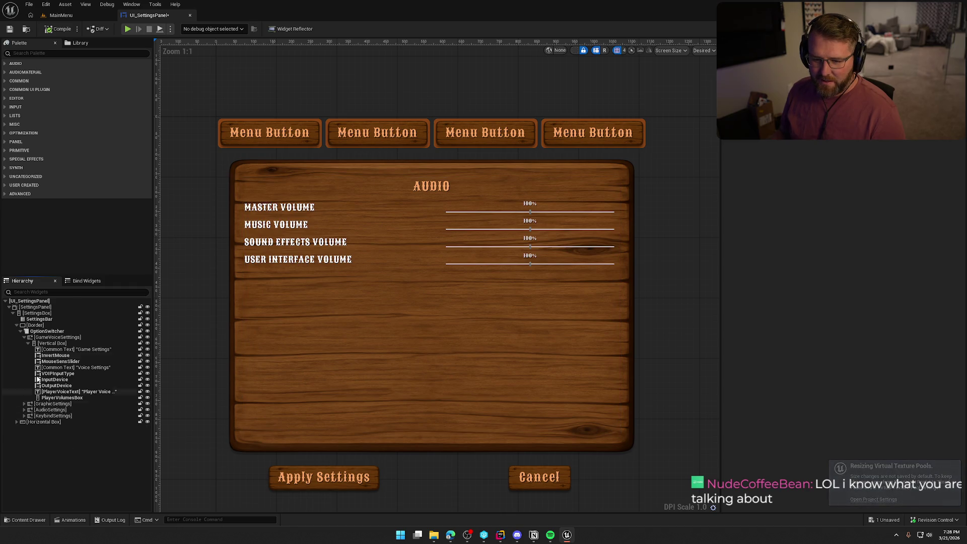
pyautogui.click(50, 337)
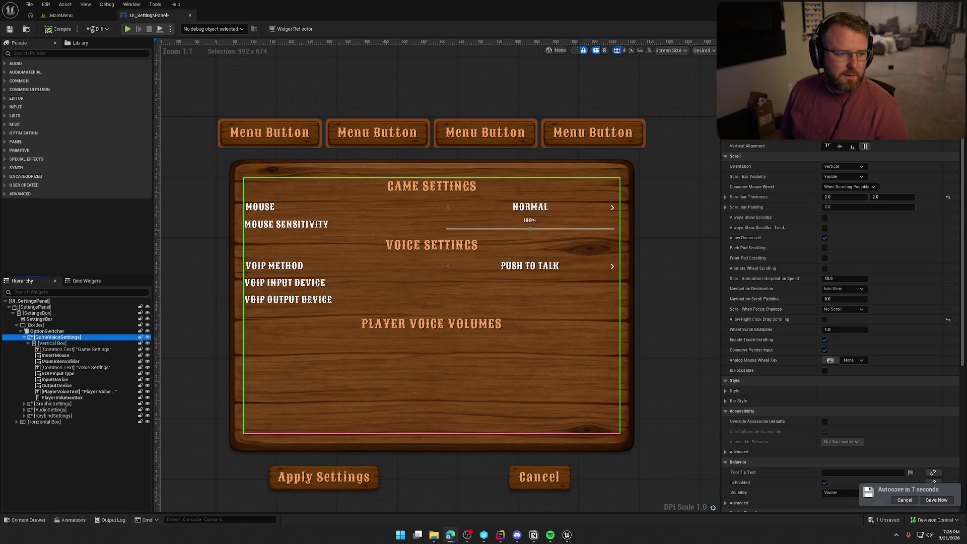
pyautogui.hotkey('alt', 'Tab')
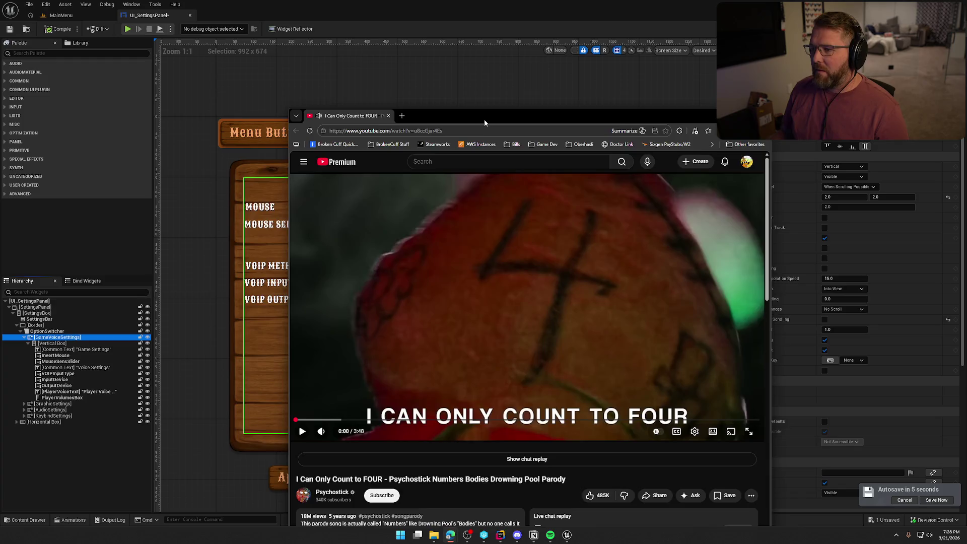
# Maximise the browser and play the 'I Can Only Count to FOUR' video.
pyautogui.doubleClick(484, 116)
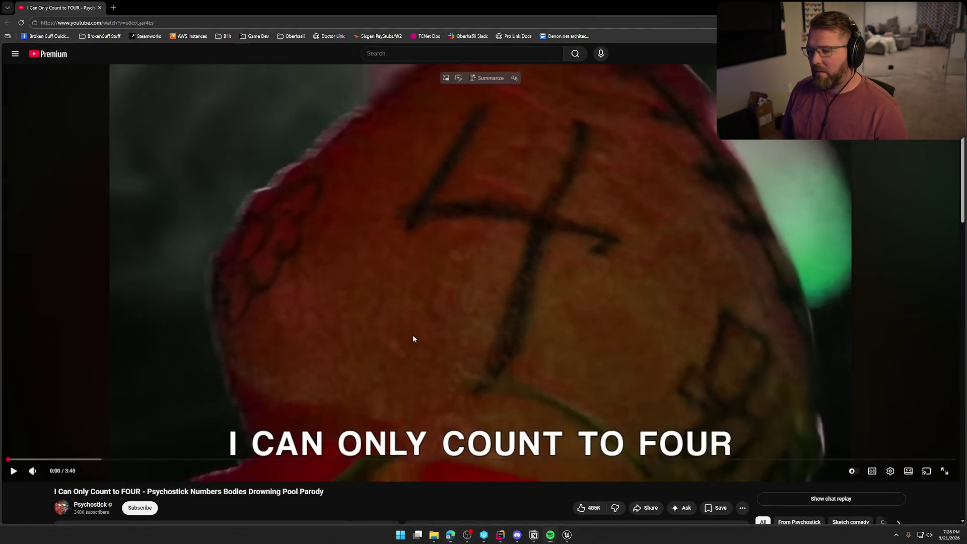
pyautogui.click(543, 413)
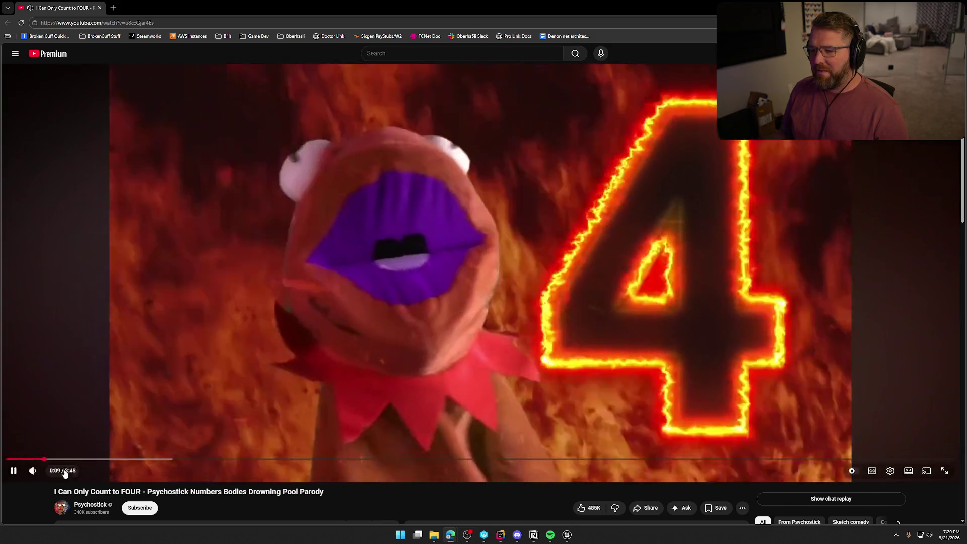
pyautogui.moveTo(46, 472)
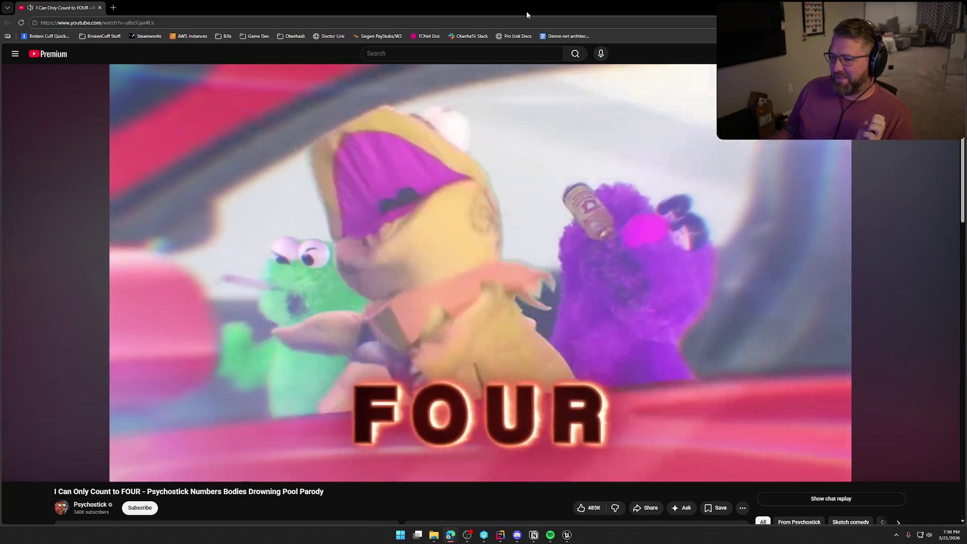
# Pause the video at 3:20 on the 'NUMBERS' frame.
pyautogui.moveTo(347, 320)
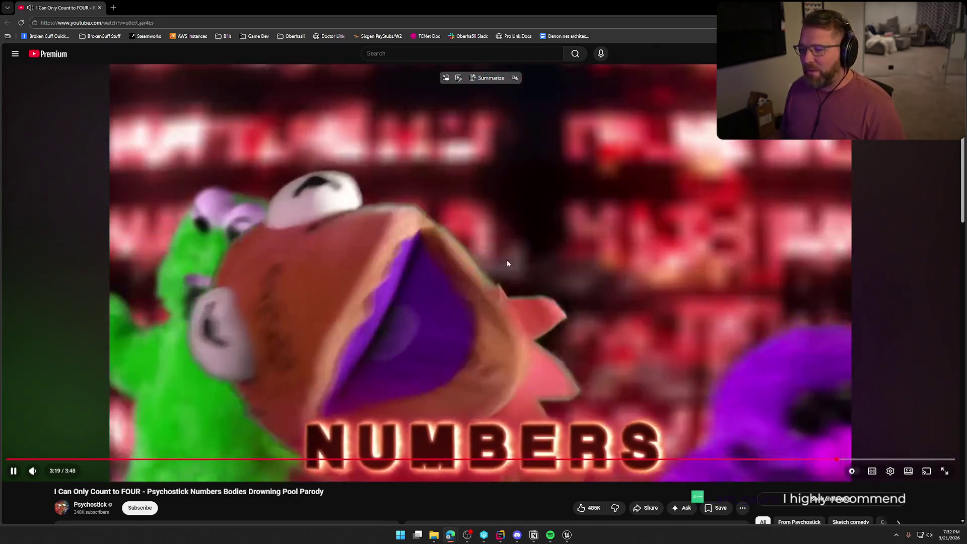
pyautogui.click(469, 167)
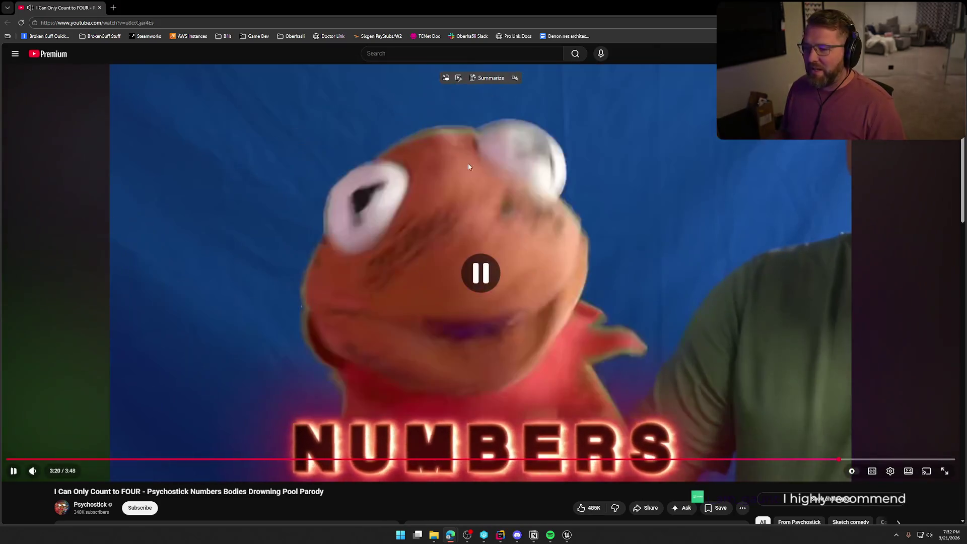
# Restore the browser, return to Unreal, then switch back and maximise the YouTube window.
pyautogui.doubleClick(509, 11)
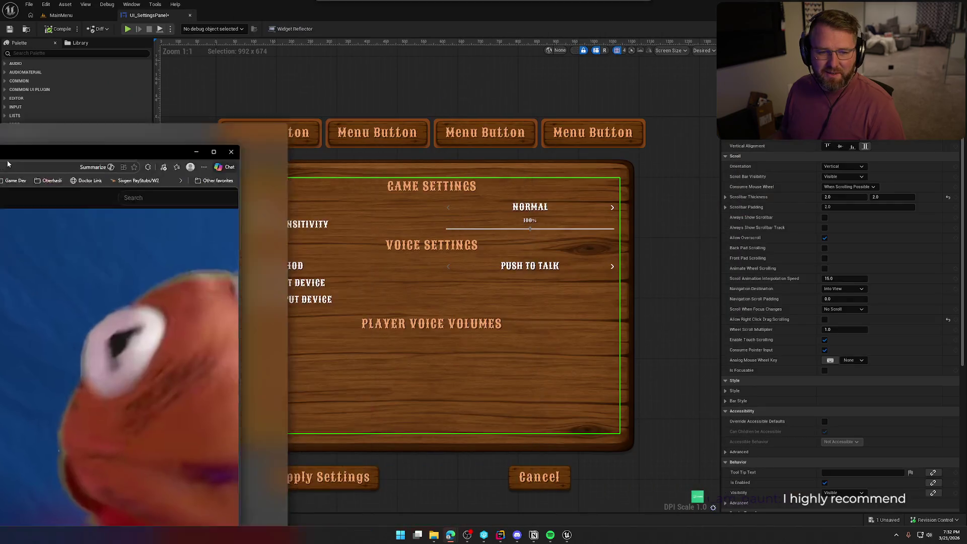
pyautogui.click(340, 202)
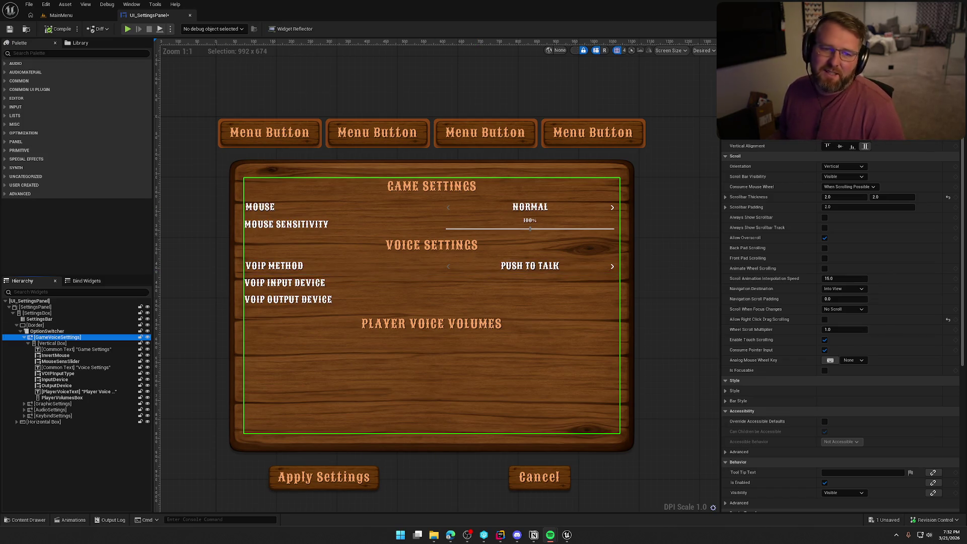
pyautogui.hotkey('alt', 'Tab')
pyautogui.moveTo(468, 86); pyautogui.dragTo(515, 72)
pyautogui.doubleClick(515, 71)
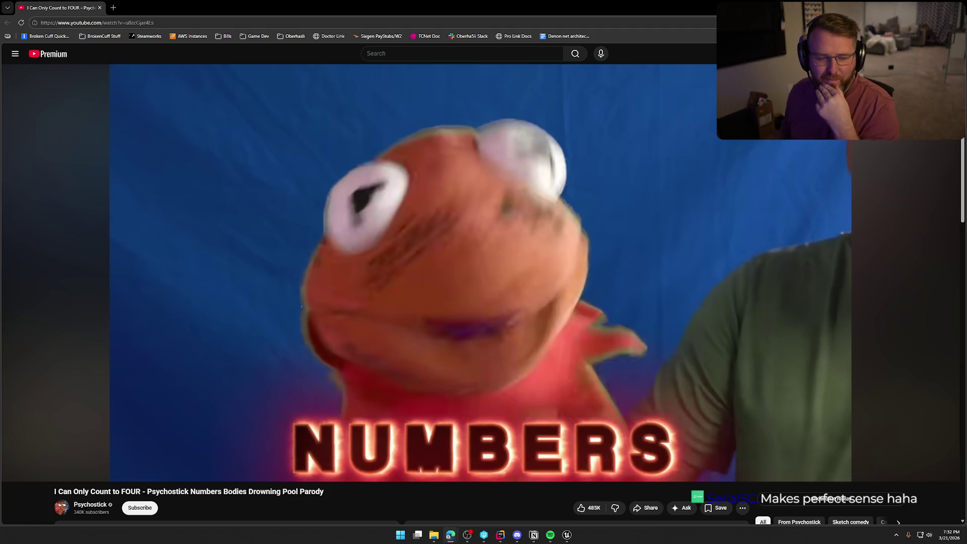
# Search YouTube for 'epic rap battles of history' and scroll the results.
pyautogui.click(376, 54)
pyautogui.hotkey('alt', 'Tab')
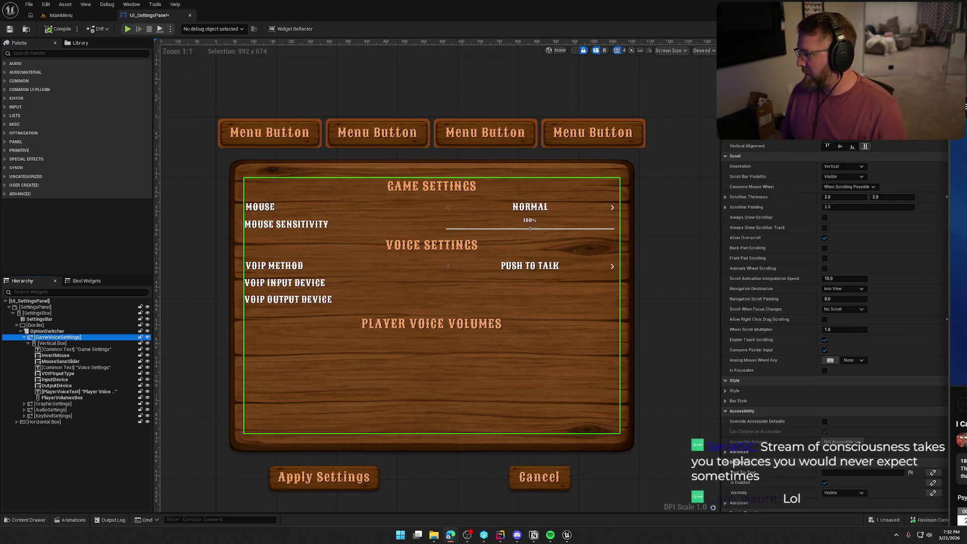
pyautogui.hotkey('alt', 'Tab')
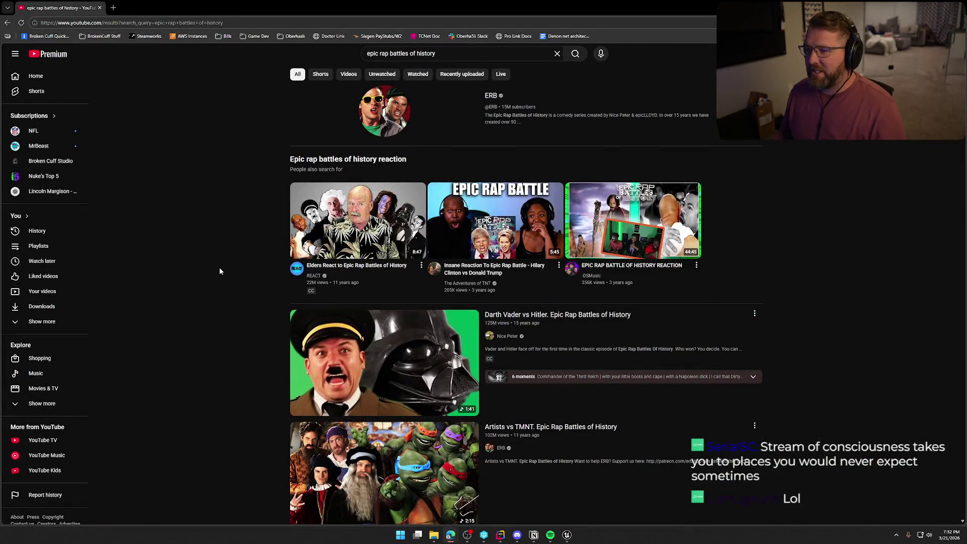
pyautogui.scroll(-5, 232, 280)
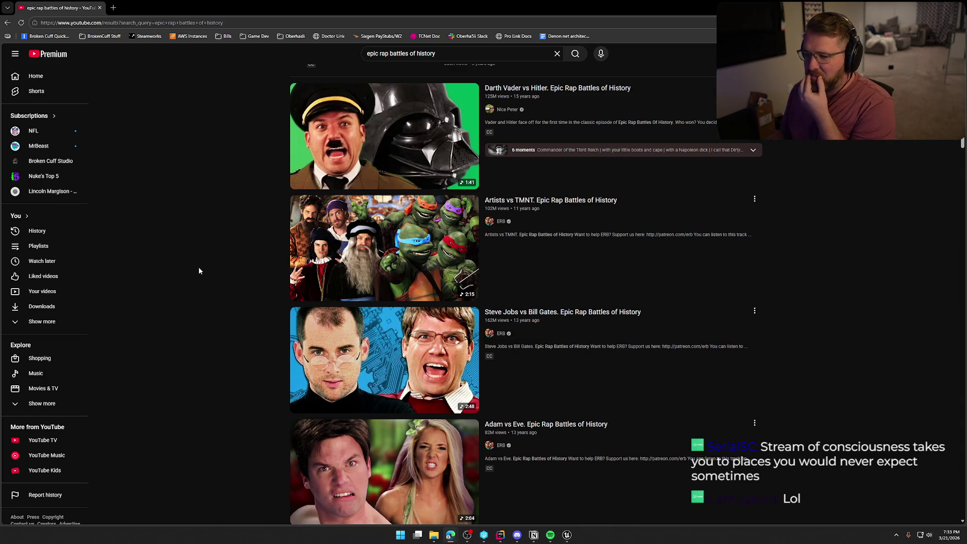
# Find and open 'Abe Lincoln vs Chuck Norris. Epic Rap Battles of History' in the search results.
pyautogui.scroll(-5, 199, 271)
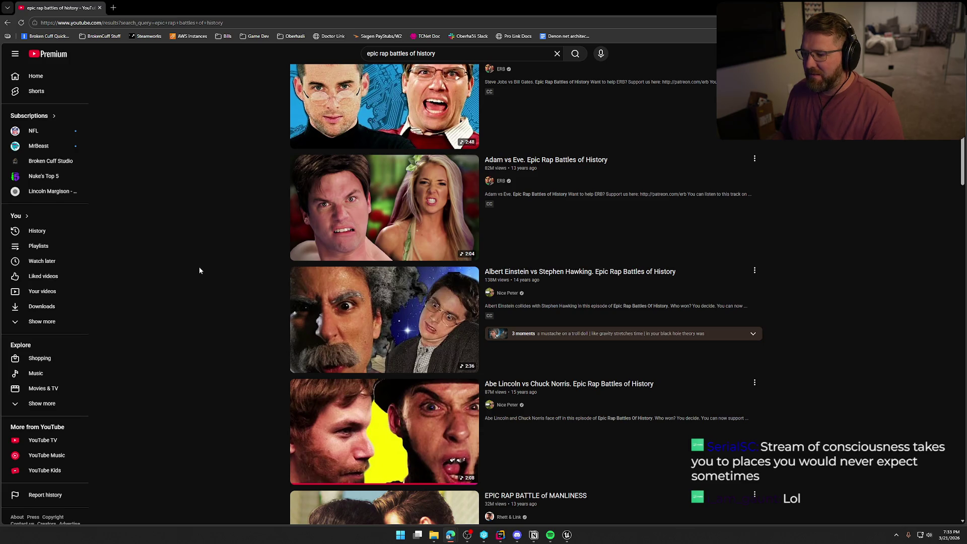
pyautogui.scroll(-4, 199, 271)
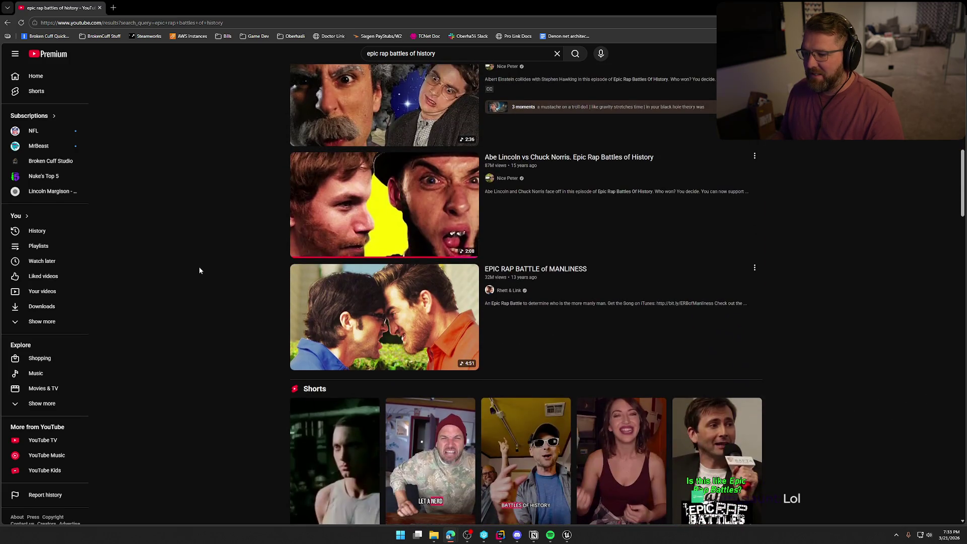
pyautogui.scroll(-9, 199, 271)
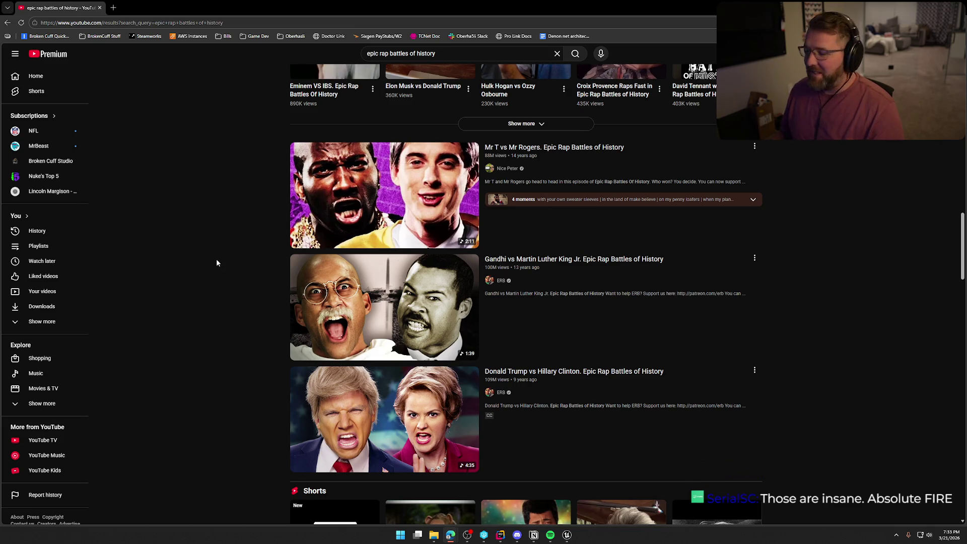
pyautogui.scroll(-7, 217, 260)
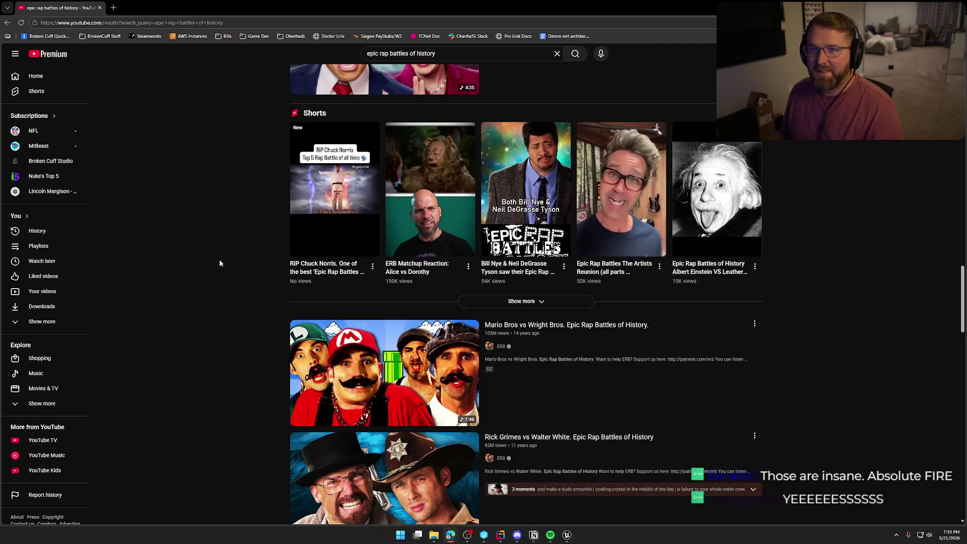
pyautogui.scroll(-3, 220, 263)
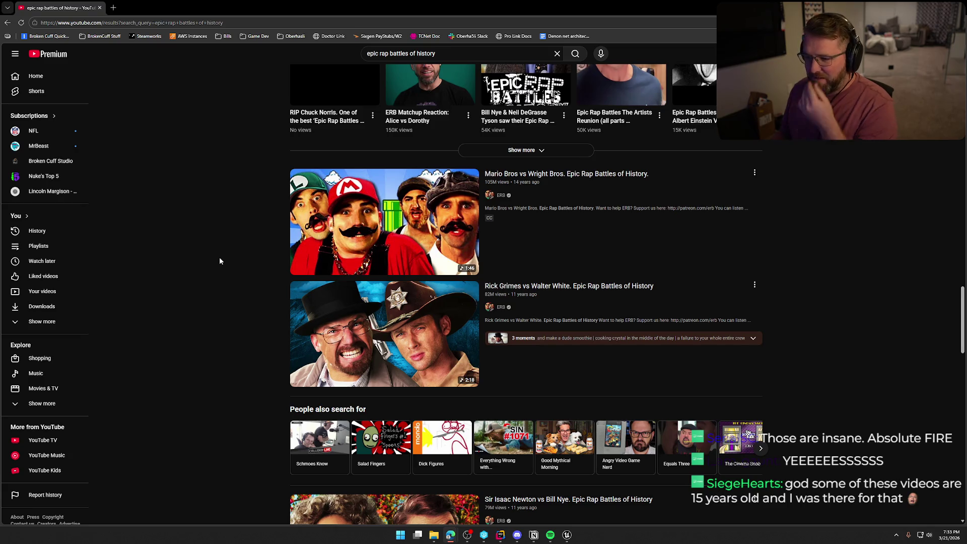
pyautogui.scroll(10, 219, 261)
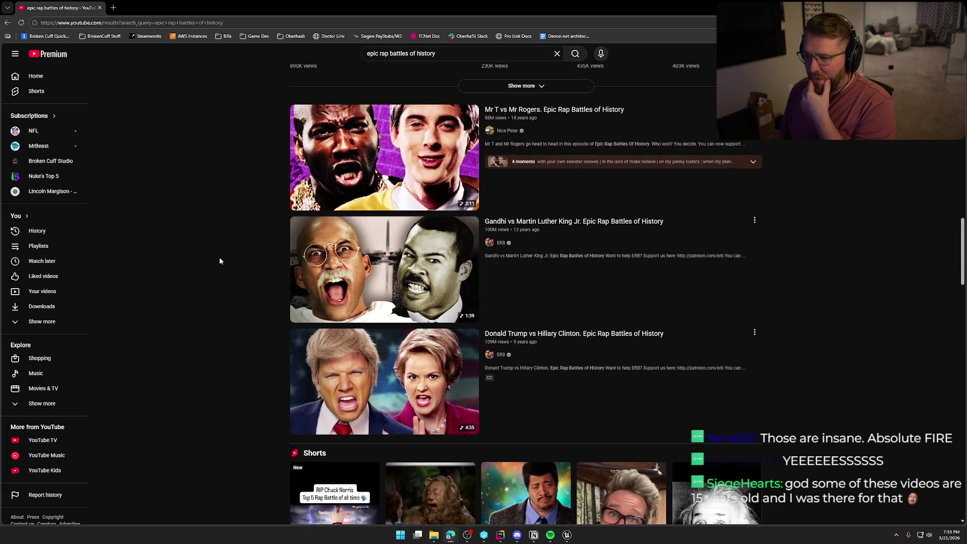
pyautogui.scroll(10, 219, 261)
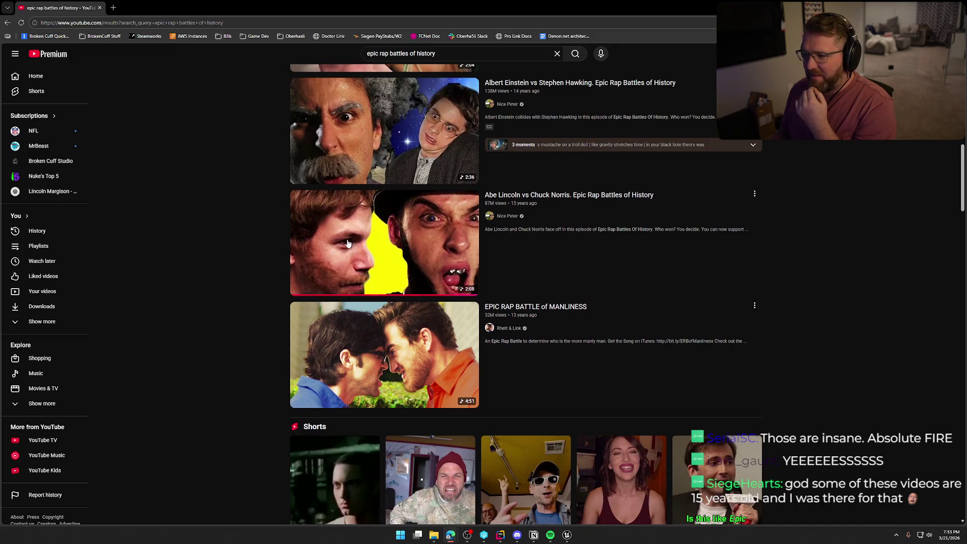
pyautogui.click(364, 242)
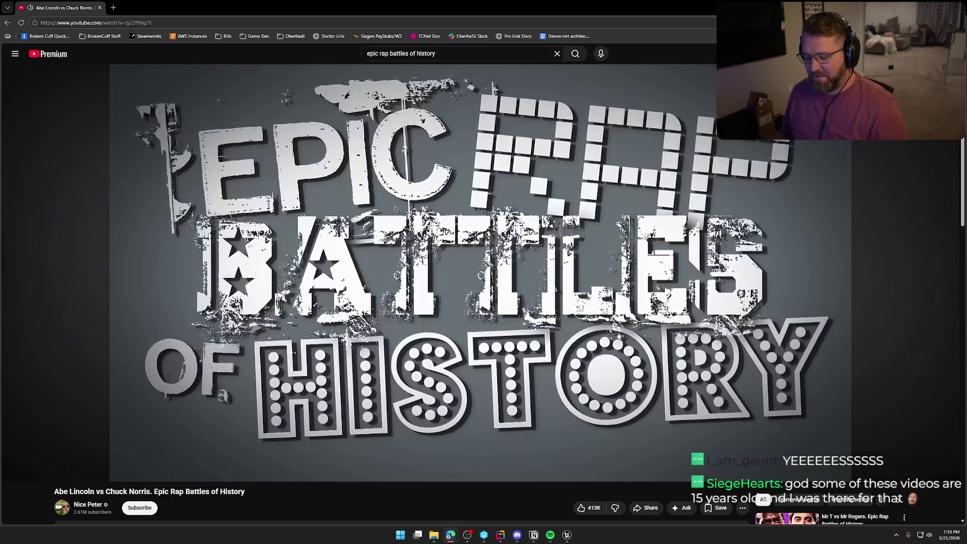
# Watch the Lincoln vs Chuck Norris video full screen, then return to the search results.
pyautogui.press('f')
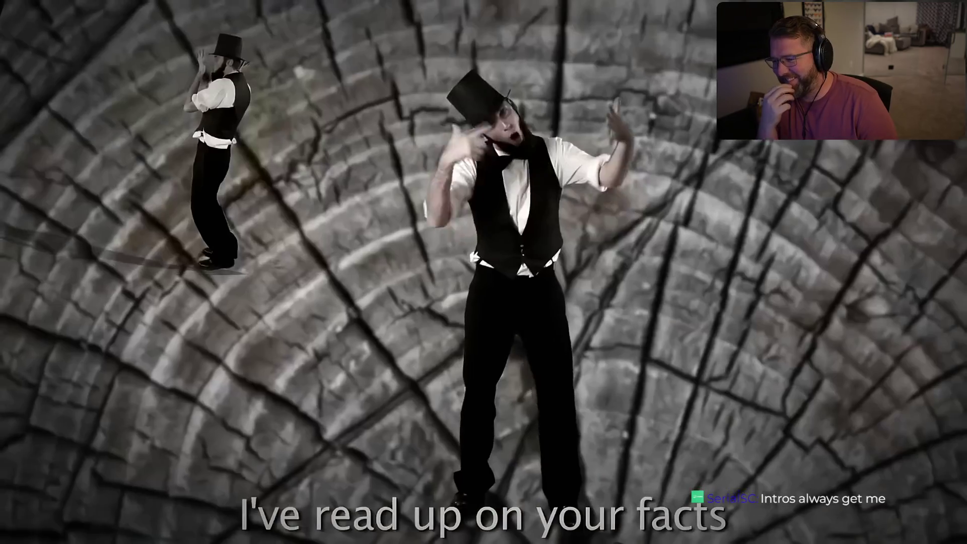
pyautogui.hotkey('alt', 'Left')
pyautogui.scroll(5, 189, 265)
pyautogui.scroll(3, 203, 358)
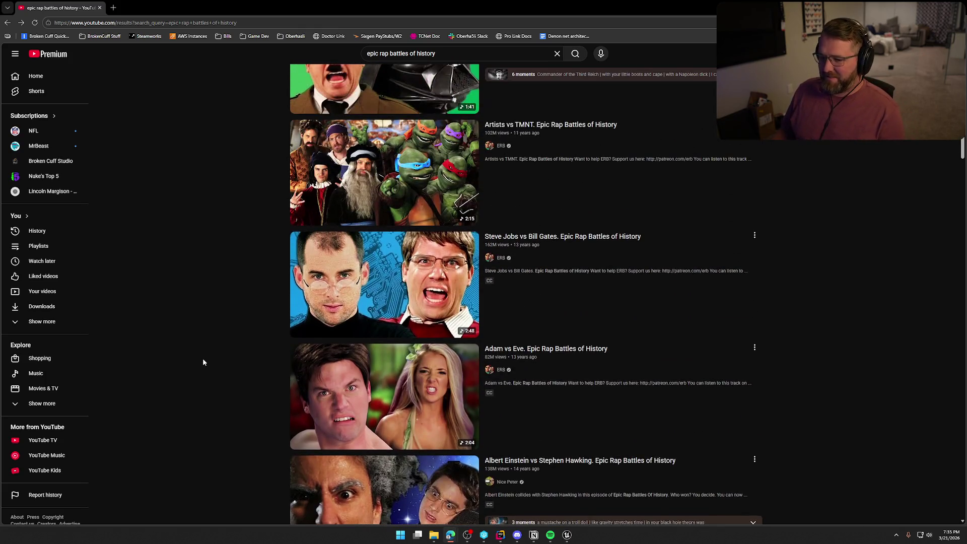
pyautogui.scroll(4, 210, 356)
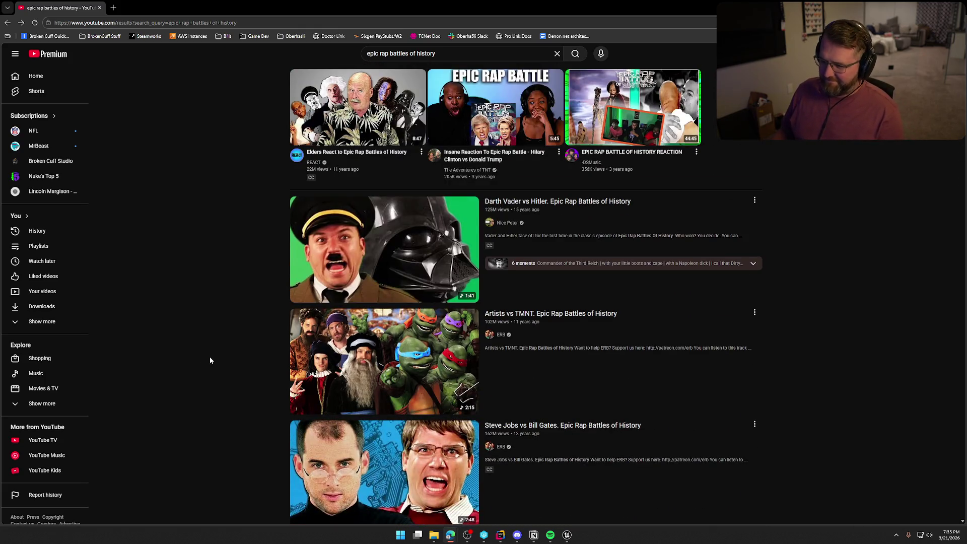
pyautogui.scroll(3, 209, 357)
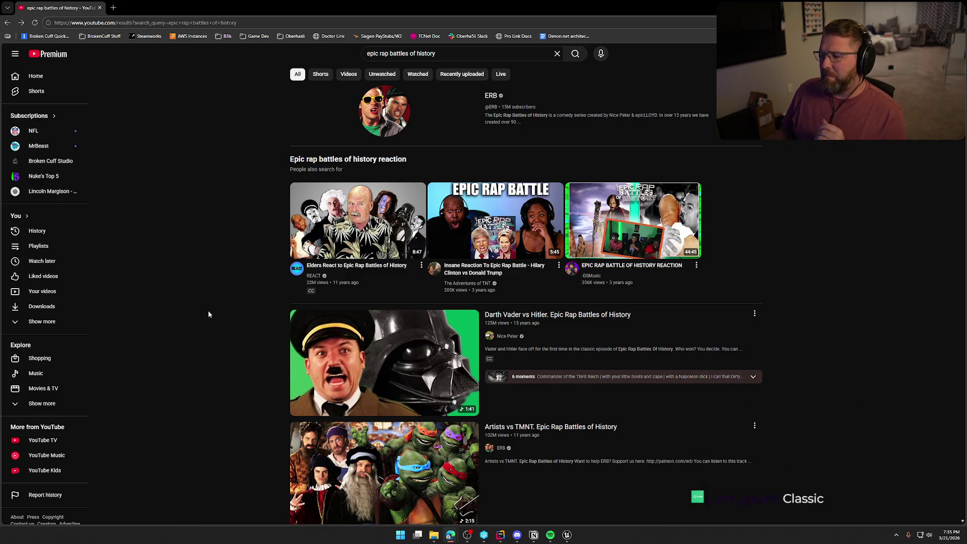
pyautogui.scroll(-2, 246, 331)
pyautogui.scroll(-4, 246, 333)
pyautogui.scroll(-8, 242, 319)
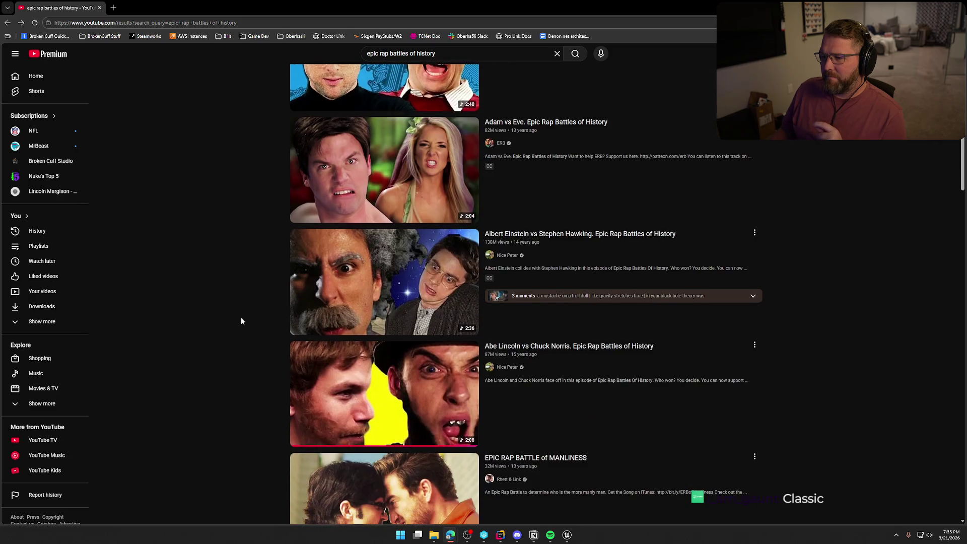
pyautogui.scroll(4, 241, 319)
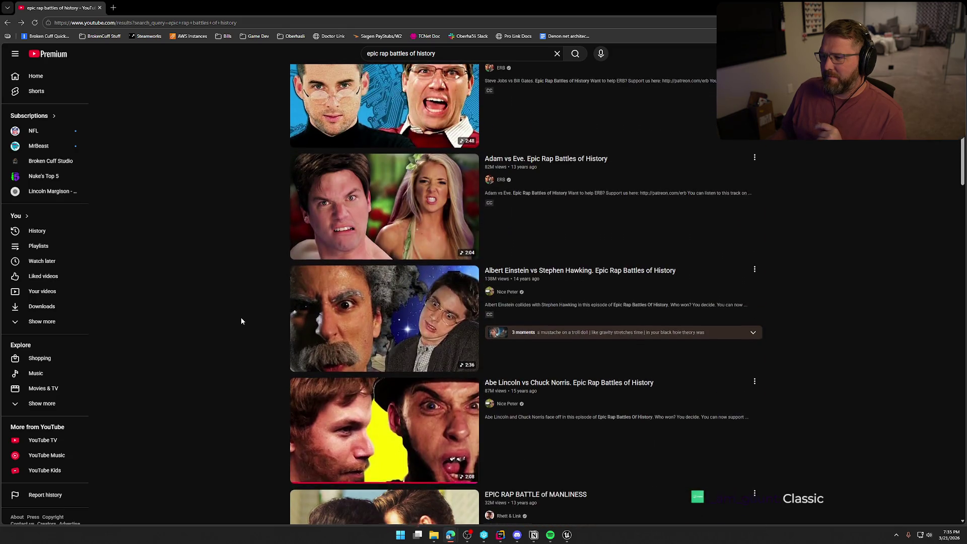
pyautogui.scroll(-12, 241, 321)
pyautogui.scroll(-12, 241, 321)
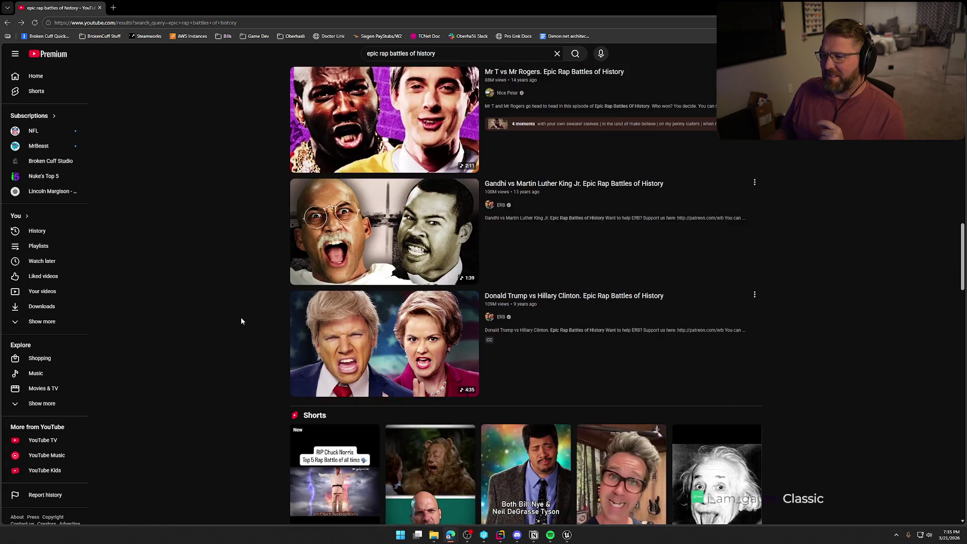
pyautogui.scroll(-4, 241, 321)
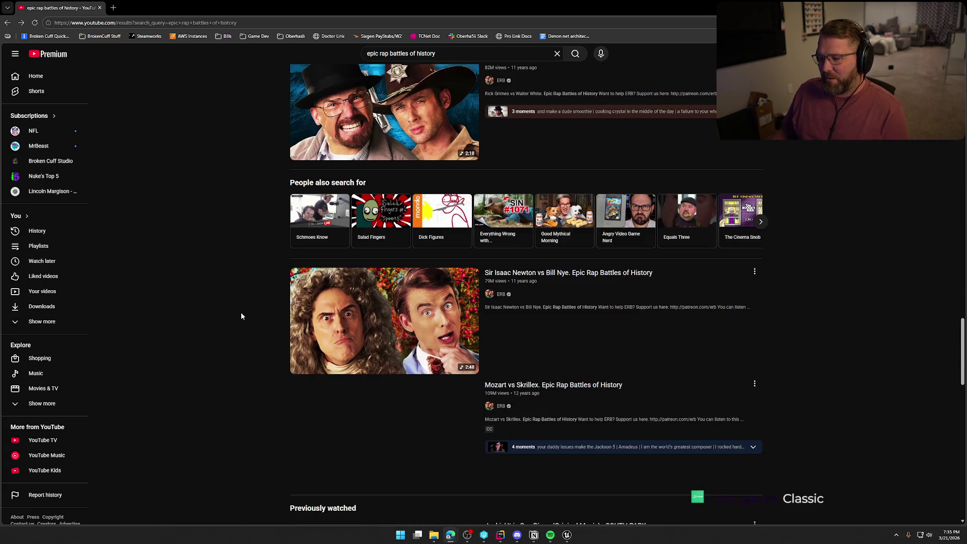
pyautogui.scroll(-3, 241, 316)
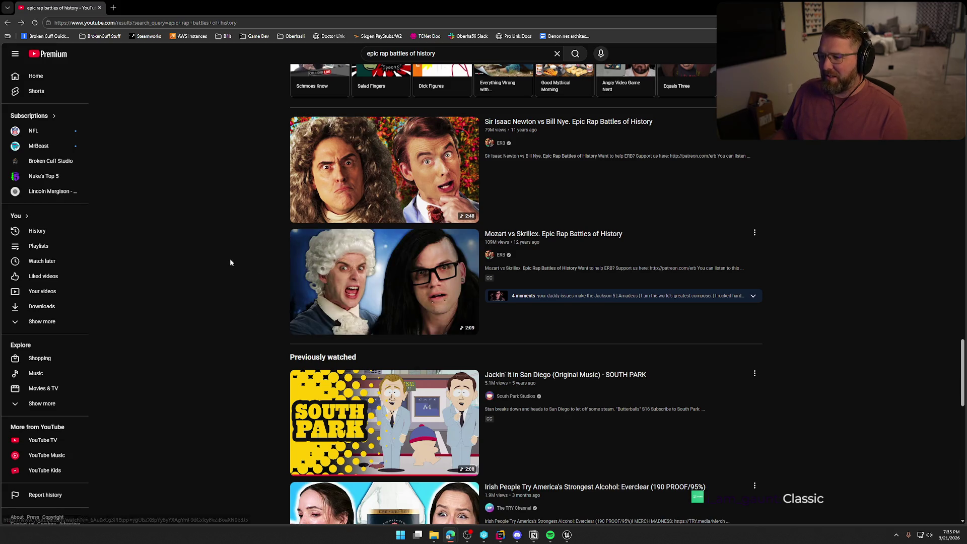
pyautogui.scroll(-2, 228, 260)
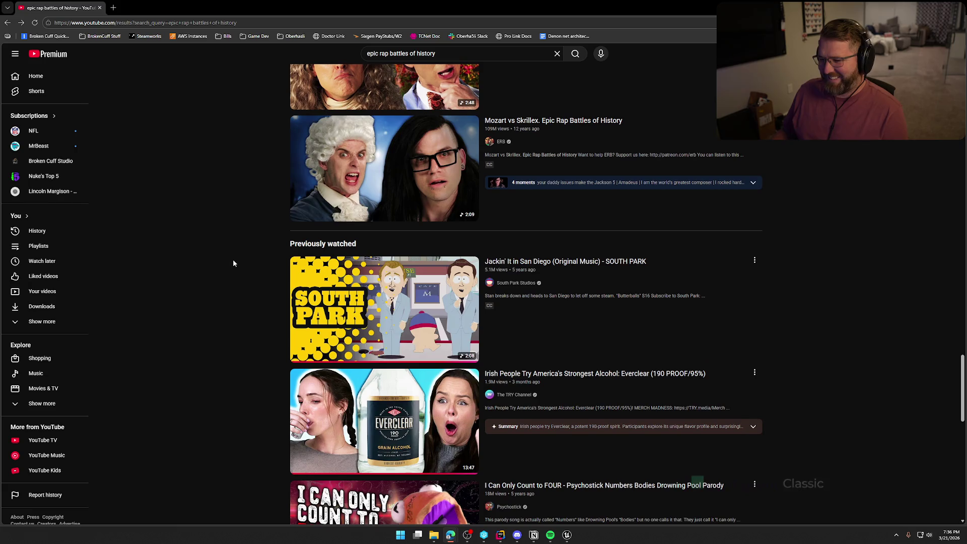
pyautogui.scroll(15, 235, 259)
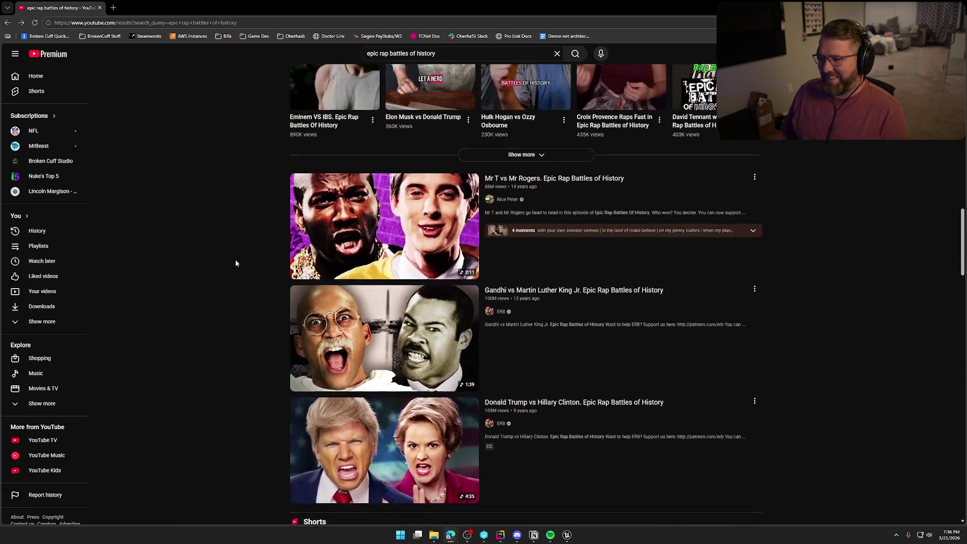
pyautogui.scroll(5, 235, 263)
pyautogui.scroll(15, 235, 263)
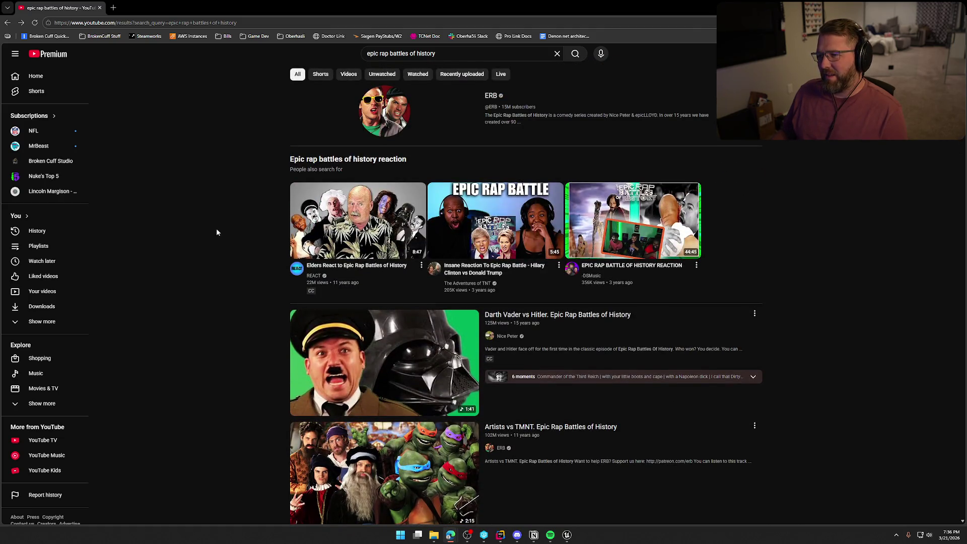
pyautogui.tripleClick(431, 56)
# Search YouTube for 'song in real life' and open the first SONGS IN REAL LIFE video in a new tab.
pyautogui.press('BackSpace')
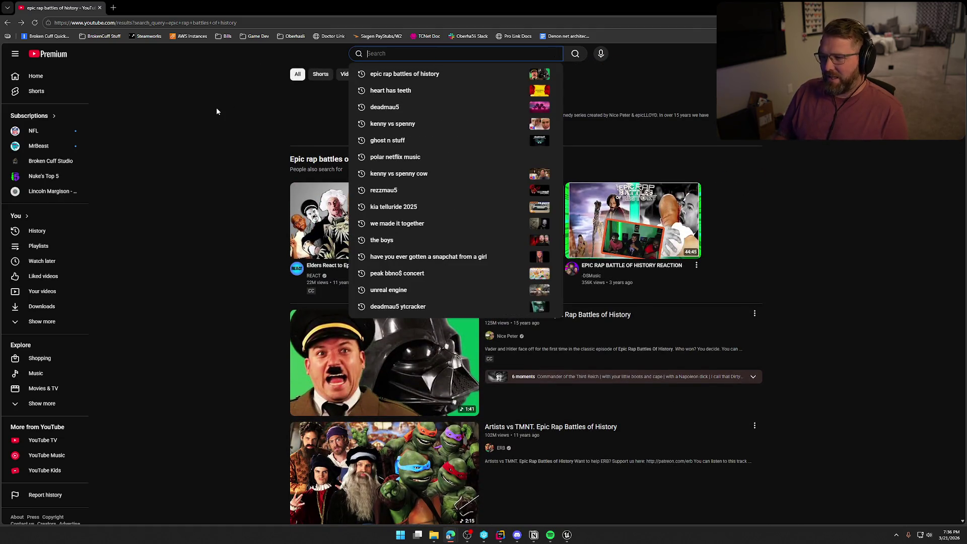
pyautogui.press('Escape')
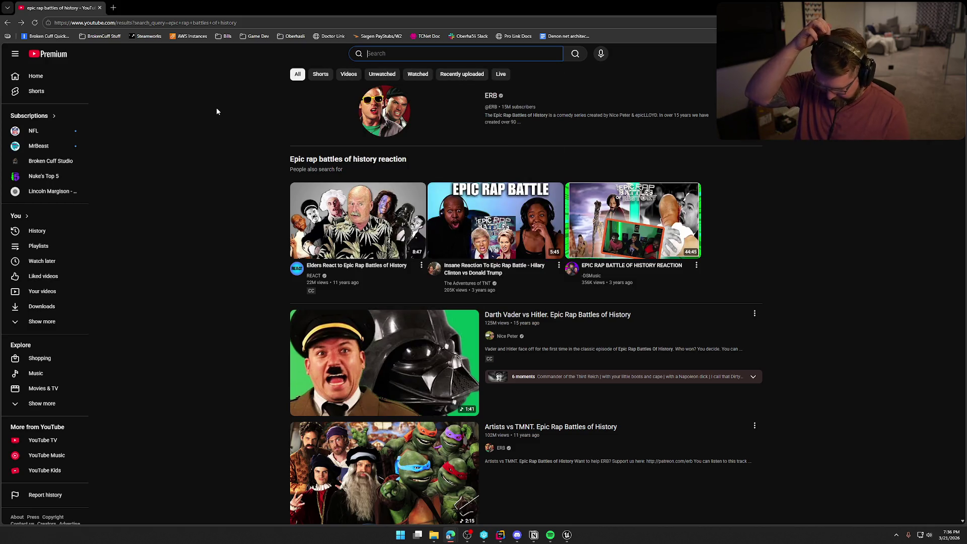
pyautogui.write('son')
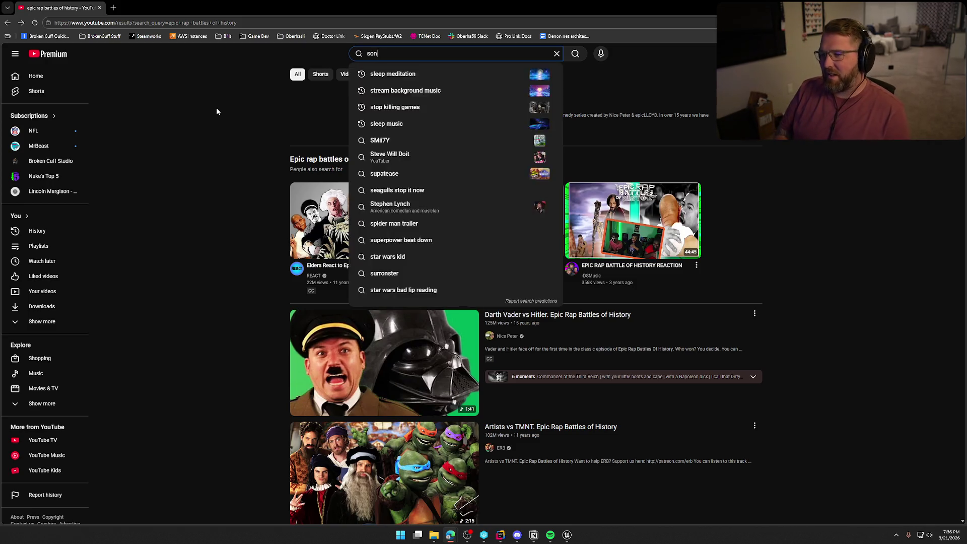
pyautogui.write('g in')
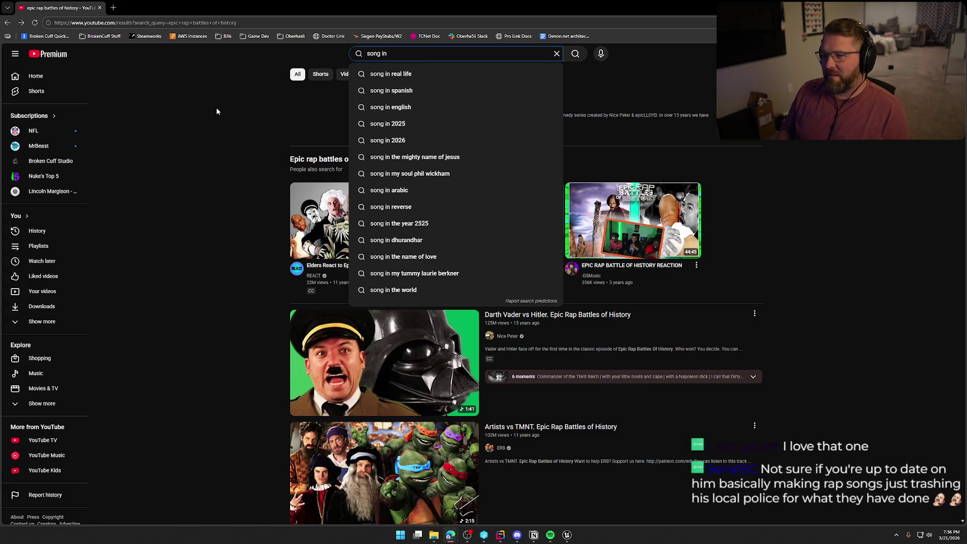
pyautogui.press('Down')
pyautogui.press('Return')
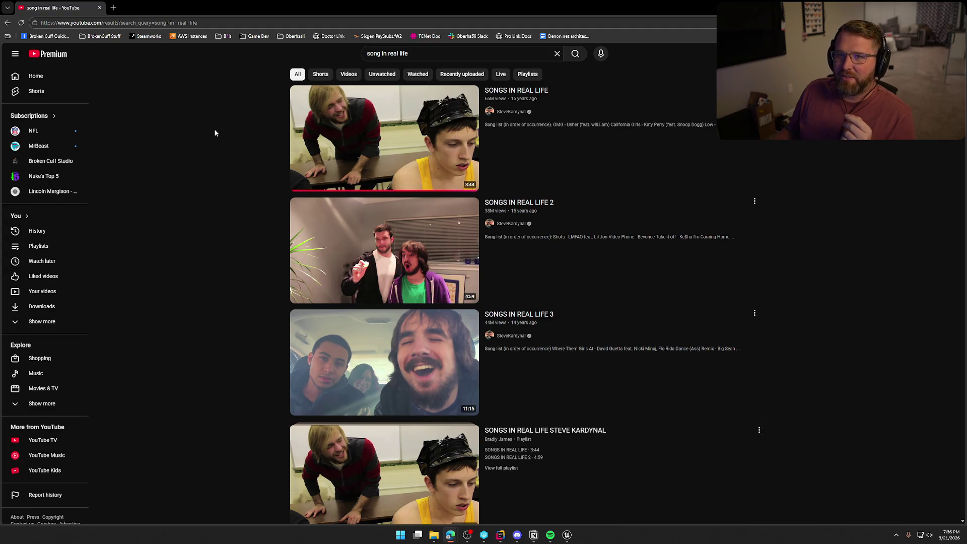
pyautogui.middleClick(385, 139)
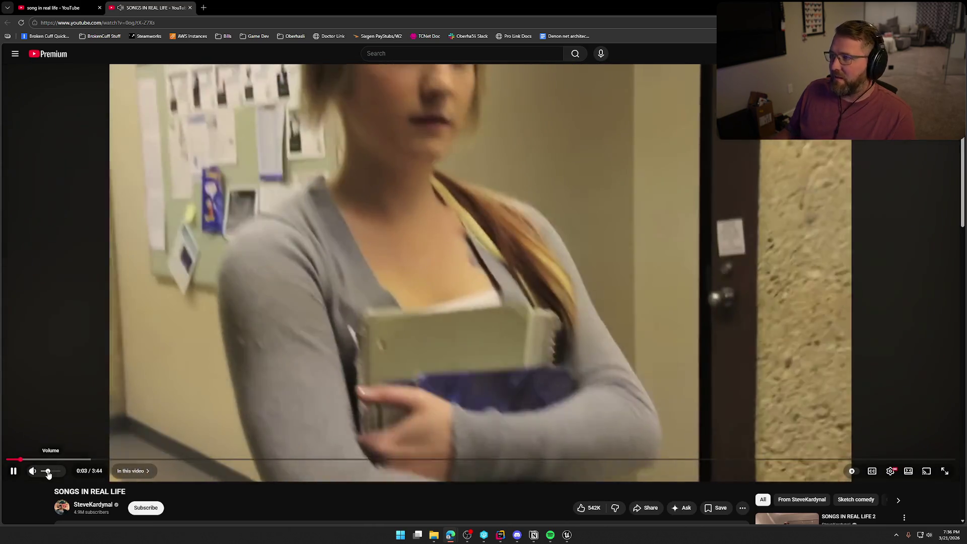
# Play the SONGS IN REAL LIFE video full screen.
pyautogui.press('f')
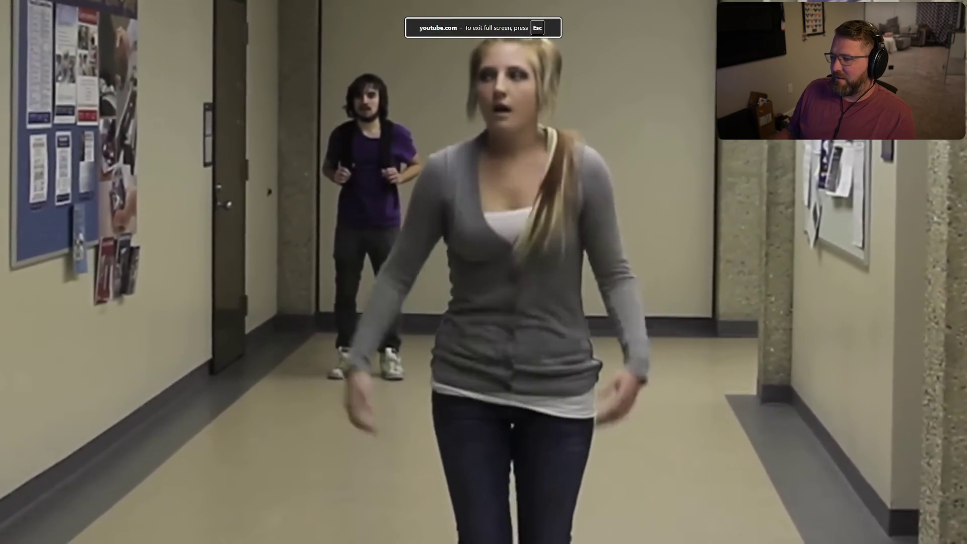
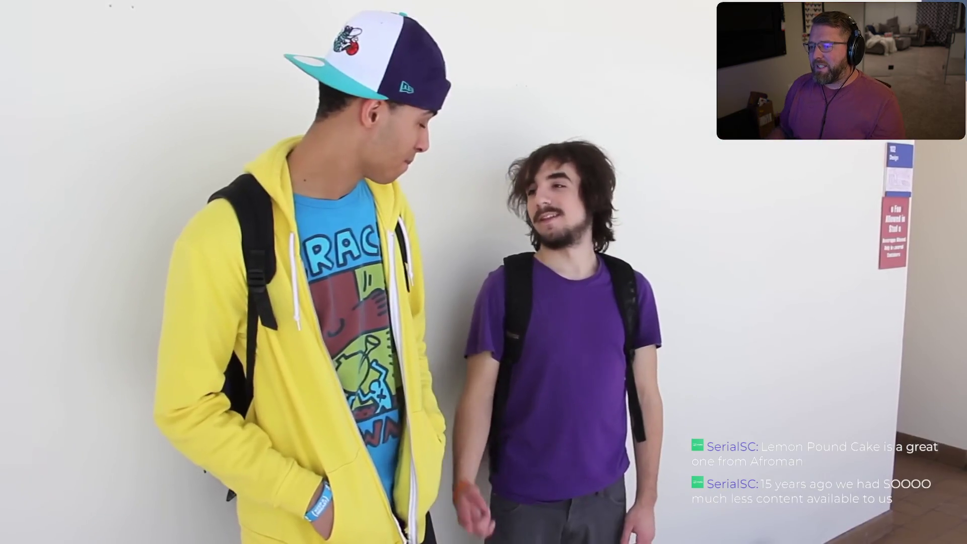
# Resume the Songs in Real Life video and exit fullscreen to the video page.
pyautogui.moveTo(531, 287)
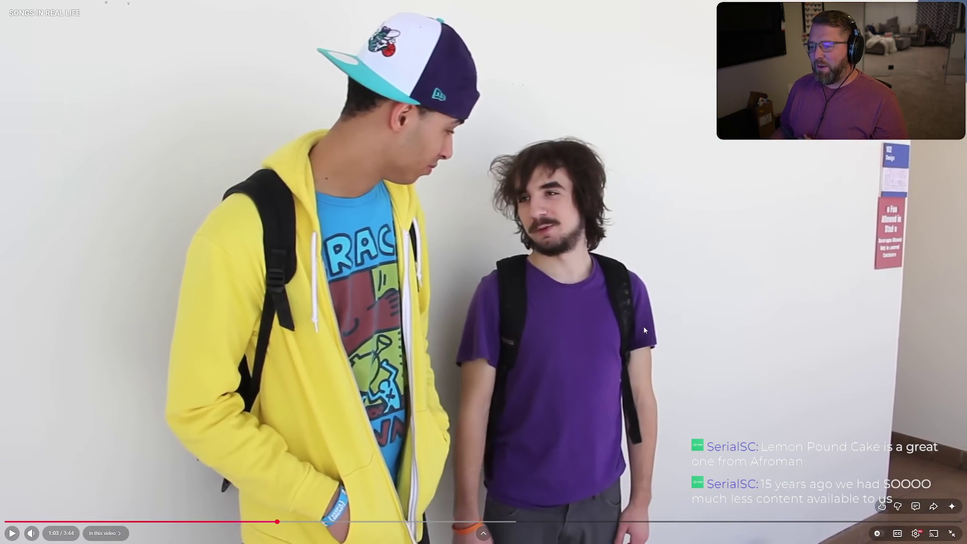
pyautogui.click(666, 369)
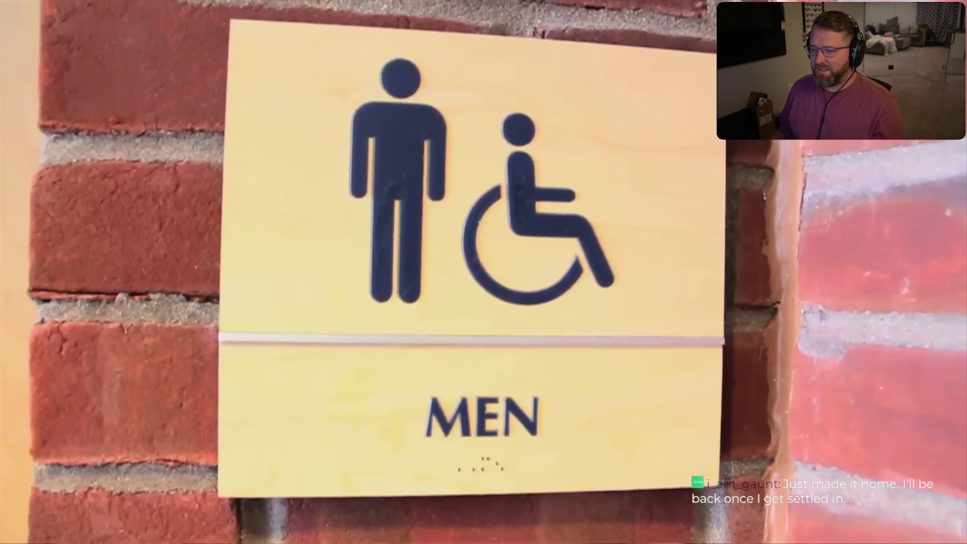
pyautogui.doubleClick(393, 242)
pyautogui.scroll(-7, 392, 242)
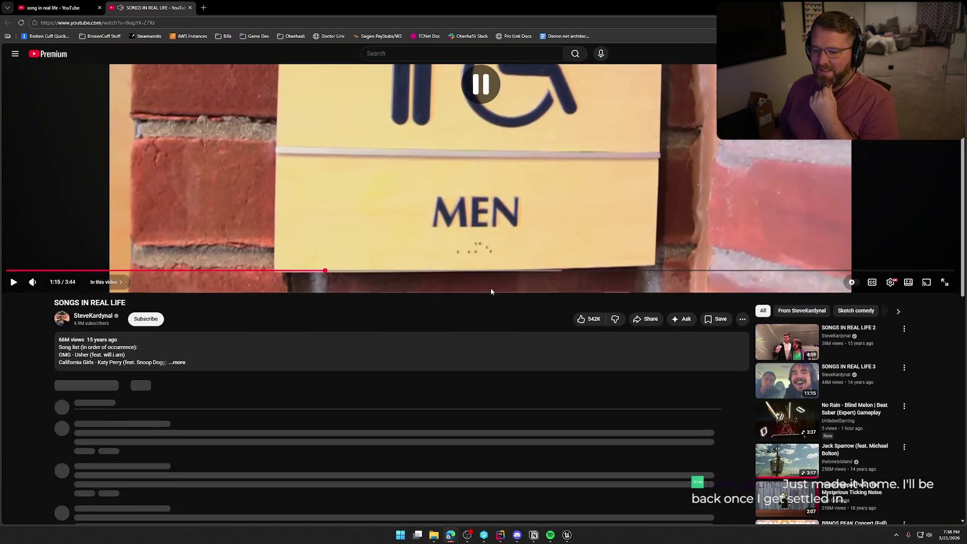
# Browse the creator's channel Videos grid, then return to Unreal Engine.
pyautogui.click(94, 165)
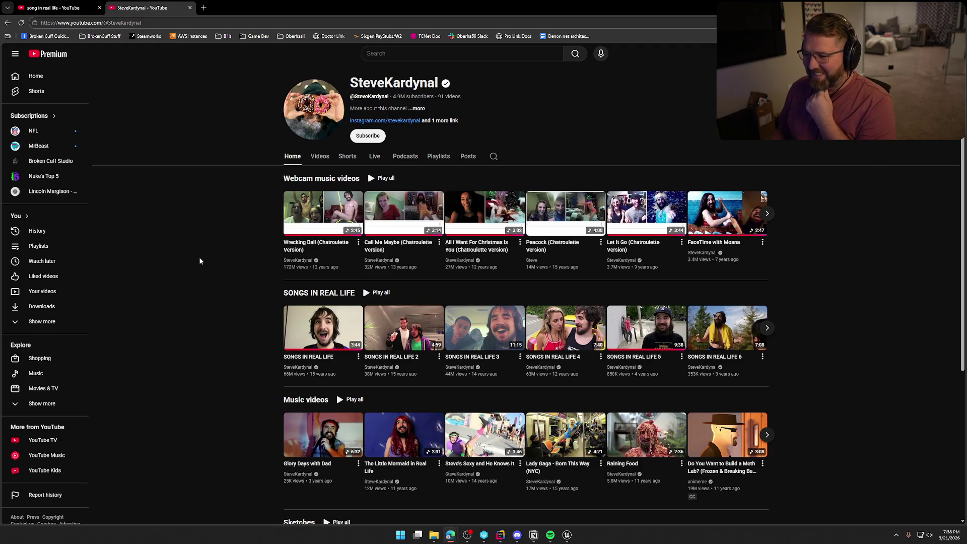
pyautogui.click(321, 158)
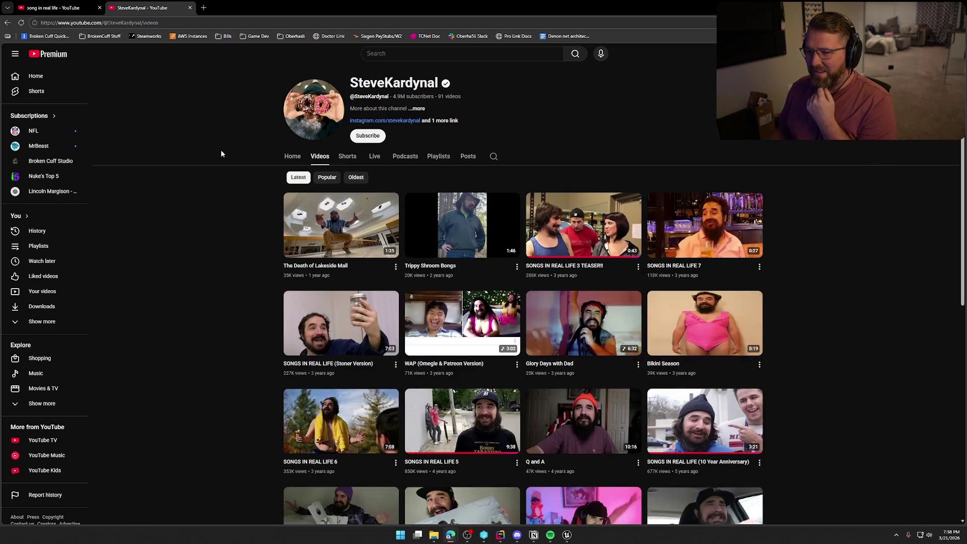
pyautogui.scroll(-2, 209, 201)
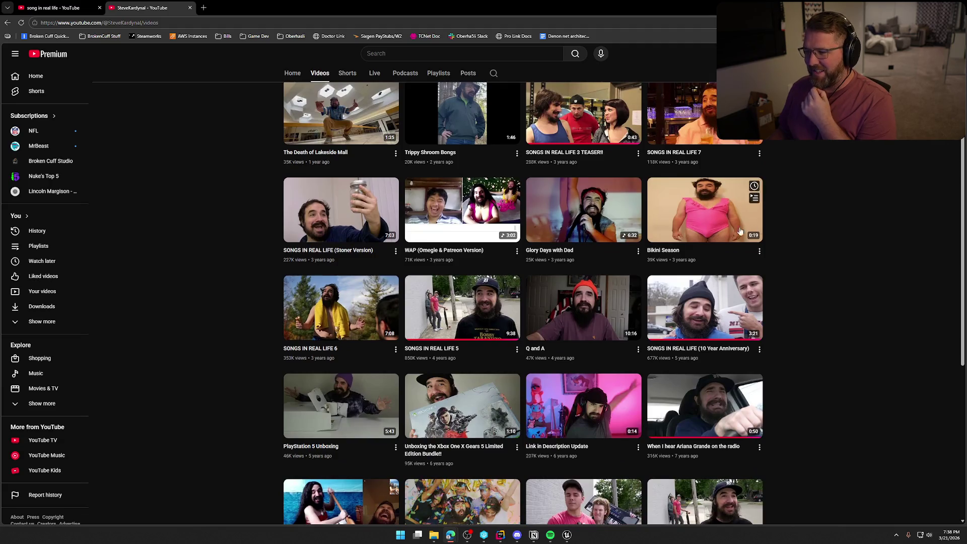
pyautogui.moveTo(744, 295)
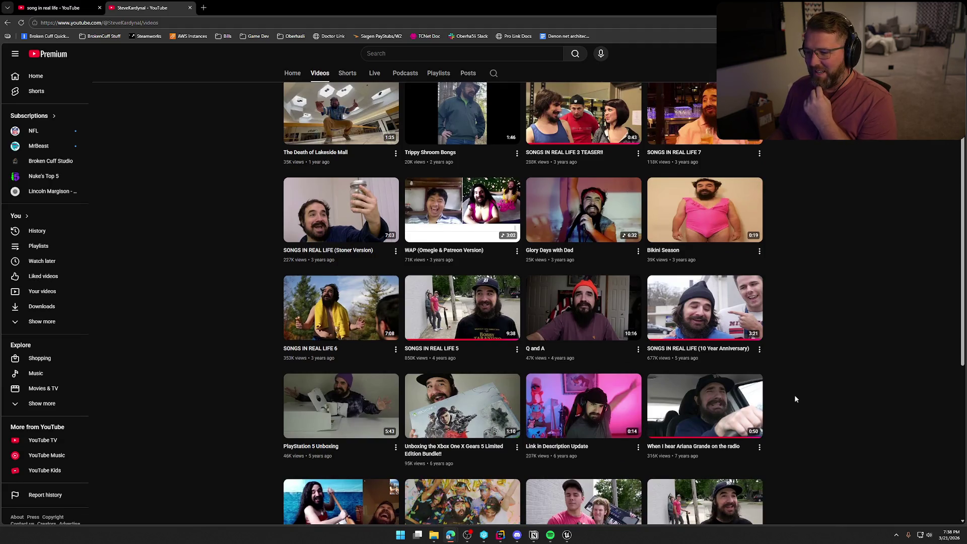
pyautogui.scroll(-3, 811, 391)
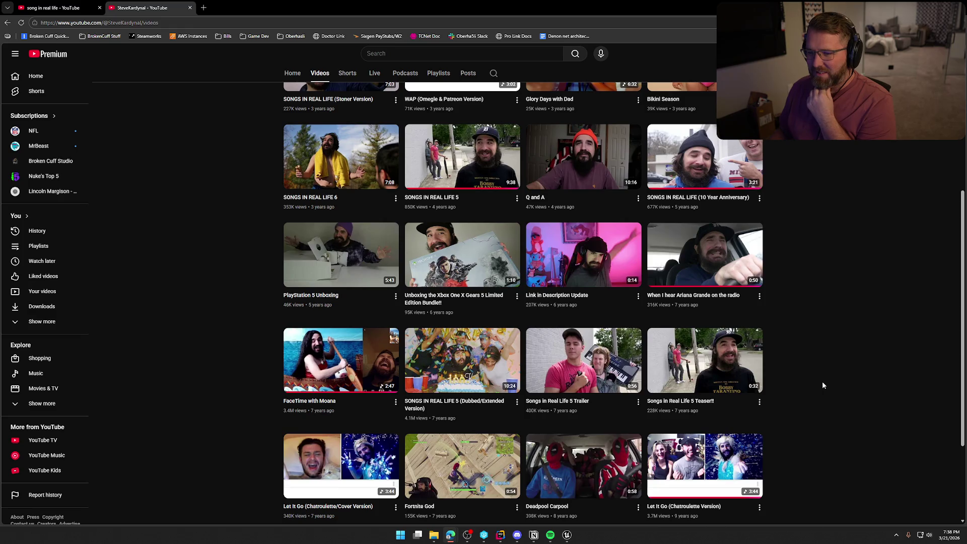
pyautogui.scroll(3, 823, 385)
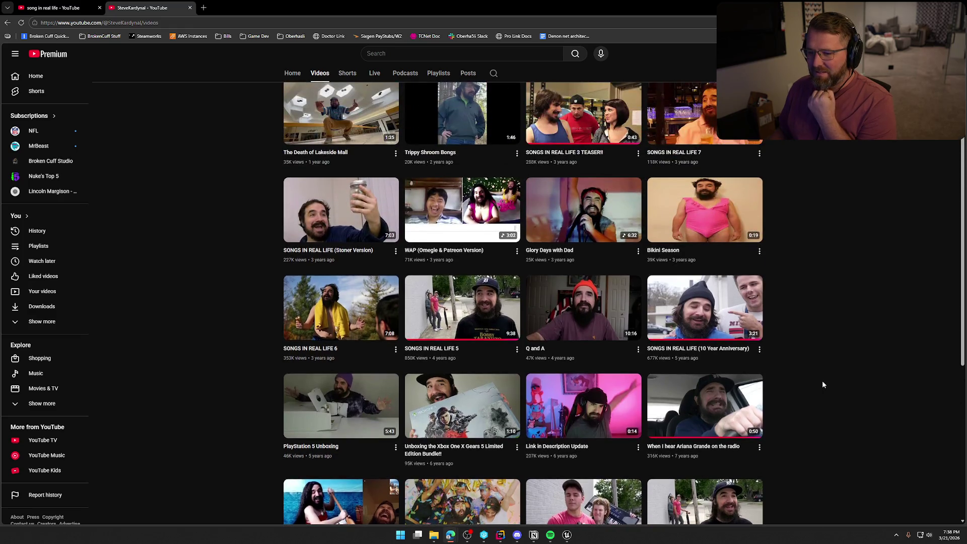
pyautogui.scroll(2, 823, 385)
pyautogui.scroll(-3, 823, 385)
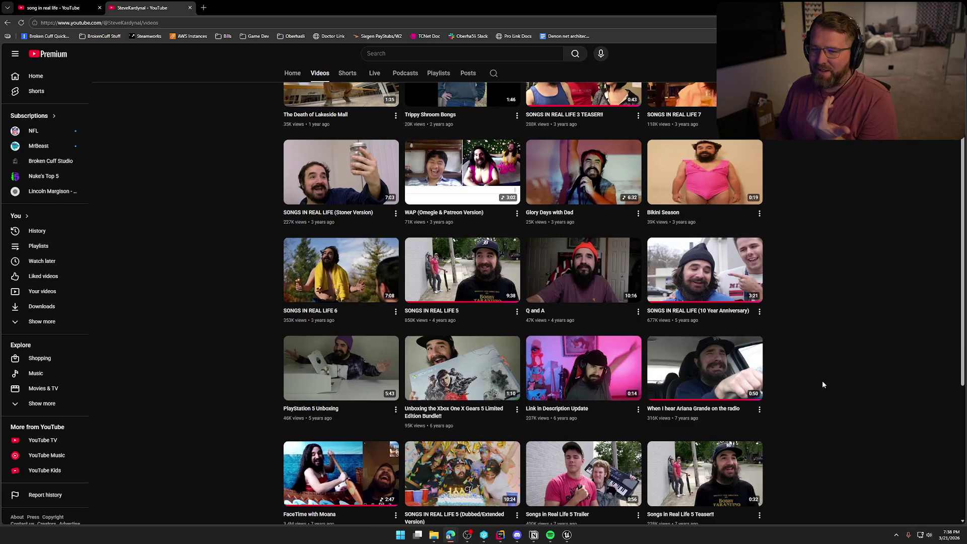
pyautogui.scroll(3, 161, 211)
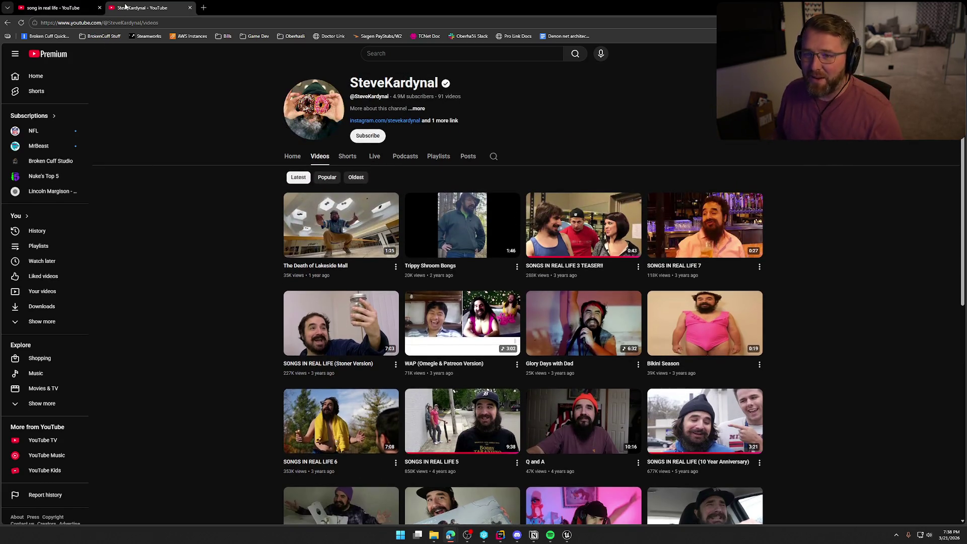
pyautogui.click(55, 8)
pyautogui.hotkey('alt', 'Tab')
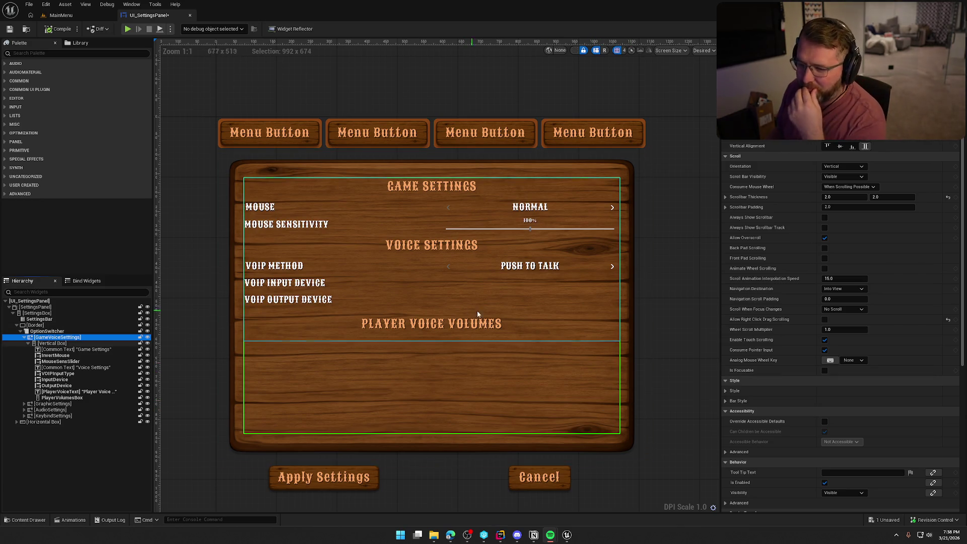
# Inspect the SettingsBar, Border, OptionSwitcher and InvertMouse widgets, then view the Graph.
pyautogui.click(668, 228)
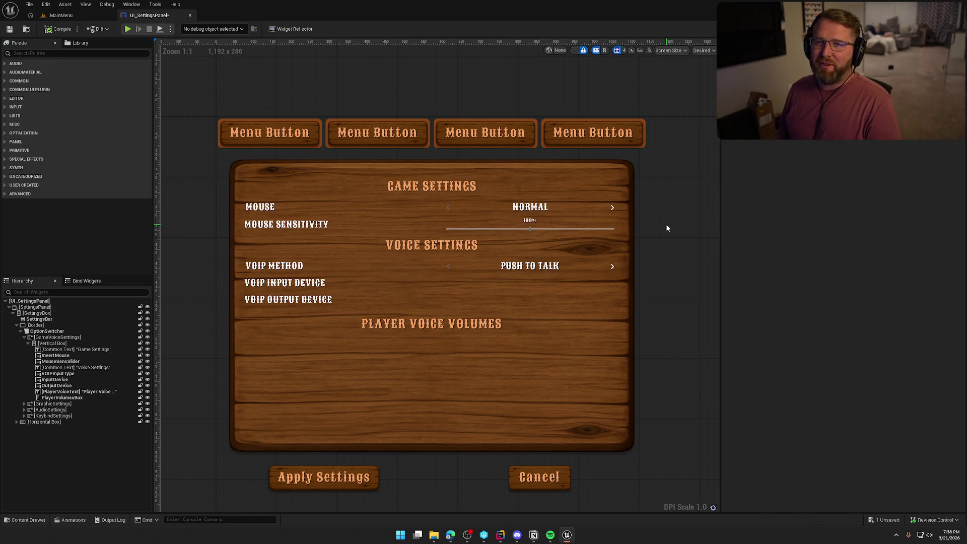
pyautogui.click(293, 139)
pyautogui.click(37, 325)
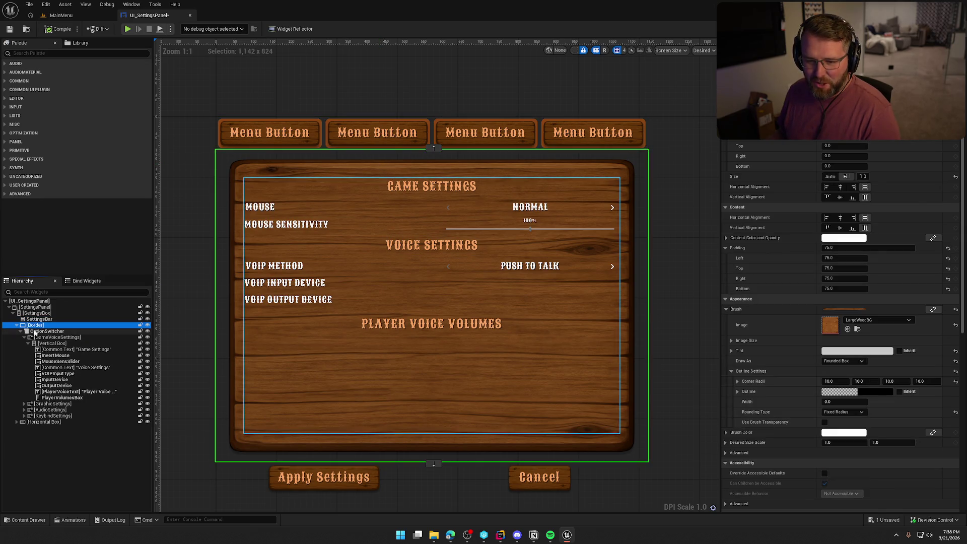
pyautogui.click(48, 331)
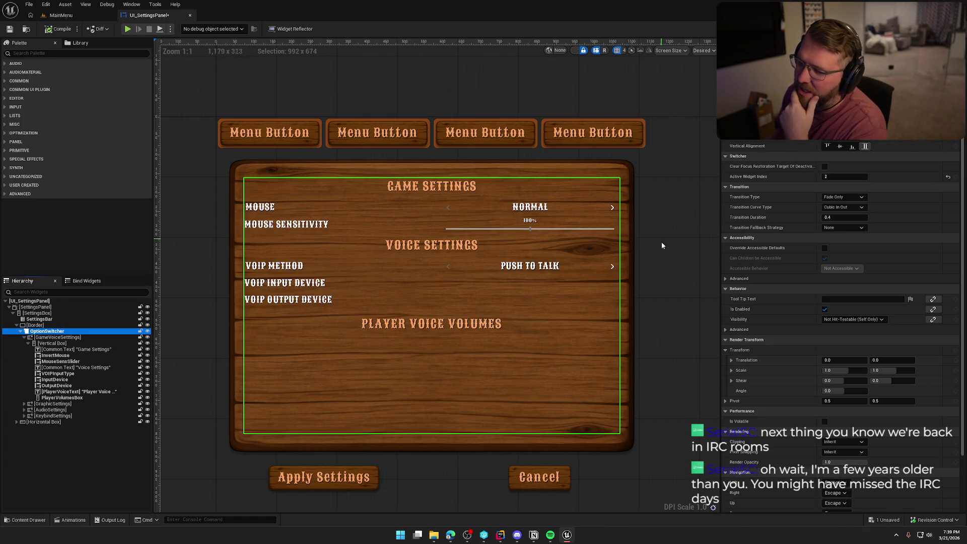
pyautogui.click(669, 259)
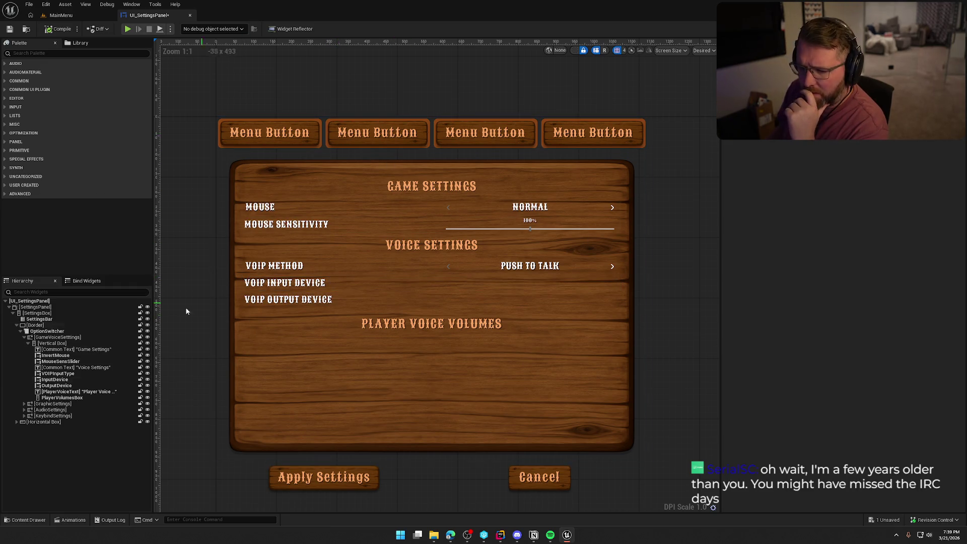
pyautogui.click(58, 354)
pyautogui.scroll(-10, 839, 362)
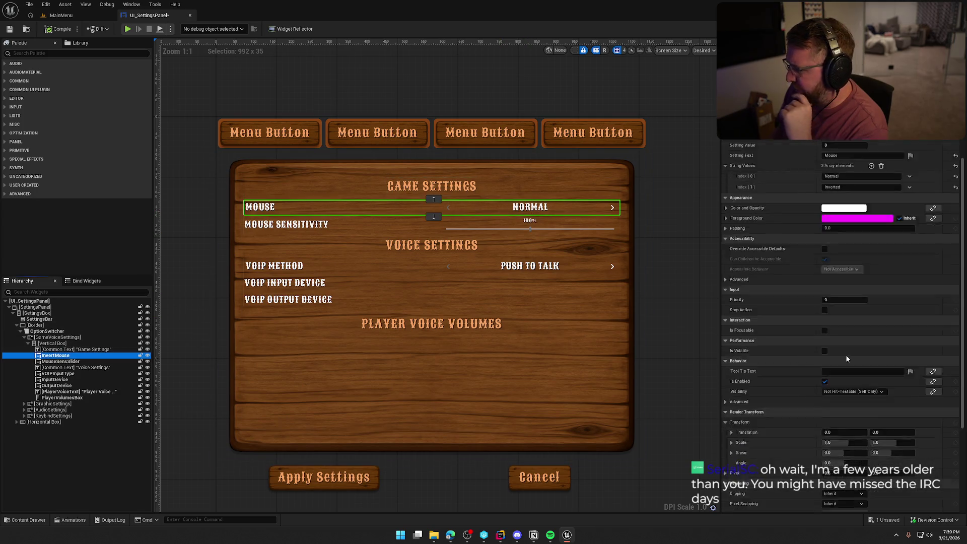
pyautogui.click(849, 496)
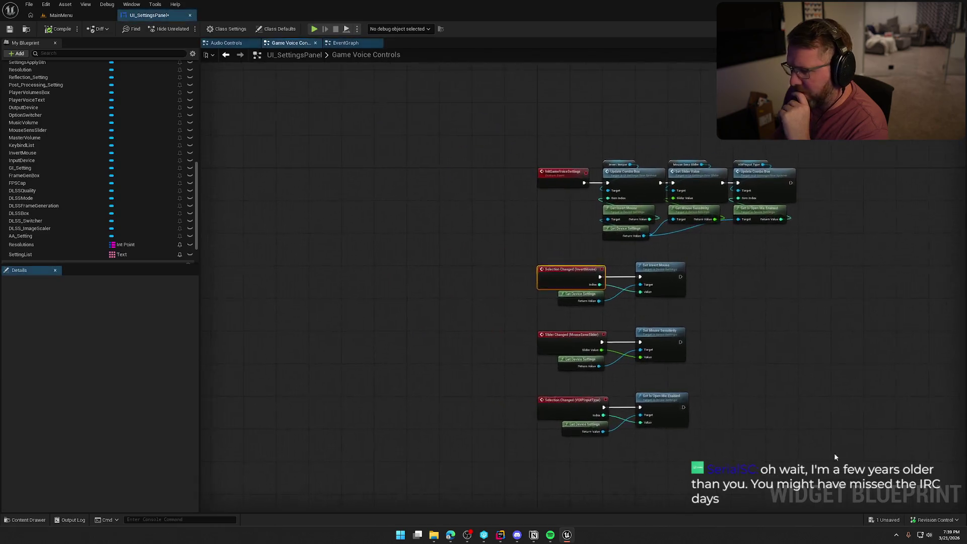
# Pan the Game Voice Controls graph to the voice nodes, deselect, and switch to Rider.
pyautogui.moveTo(799, 358); pyautogui.dragTo(529, 291)
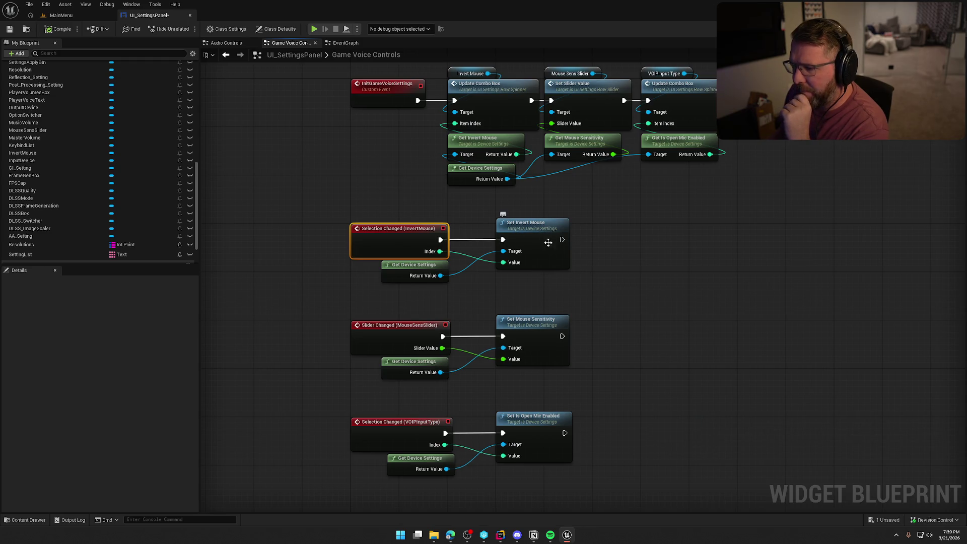
pyautogui.click(478, 208)
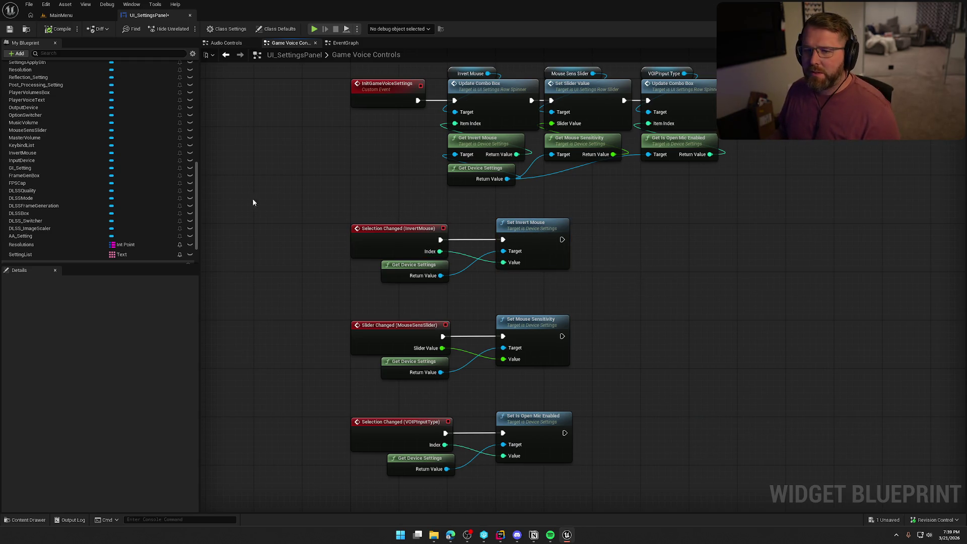
pyautogui.hotkey('alt', 'Tab')
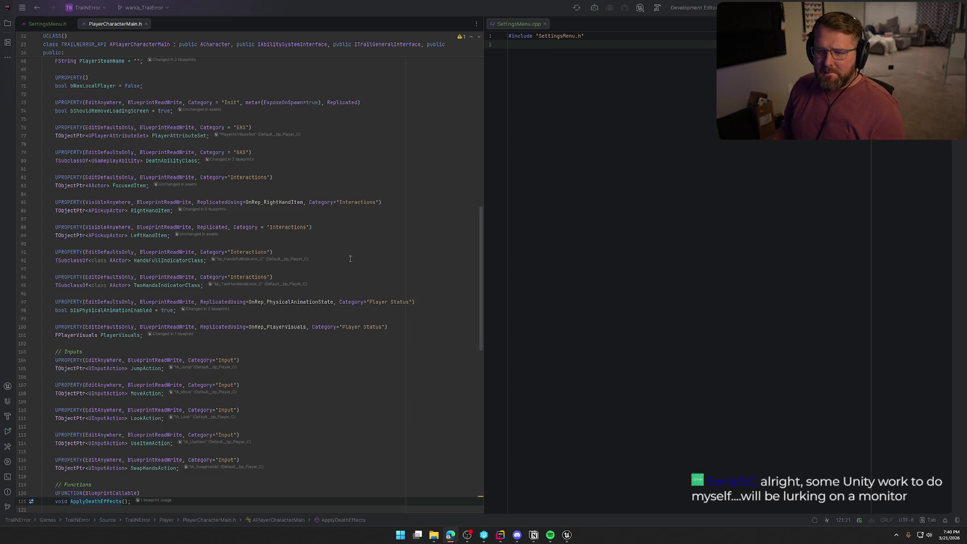
# Jump to OnLookTriggered's implementation and place PlayerCharacterMain.cpp in a split beside the header.
pyautogui.scroll(-5, 336, 259)
pyautogui.scroll(-10, 333, 261)
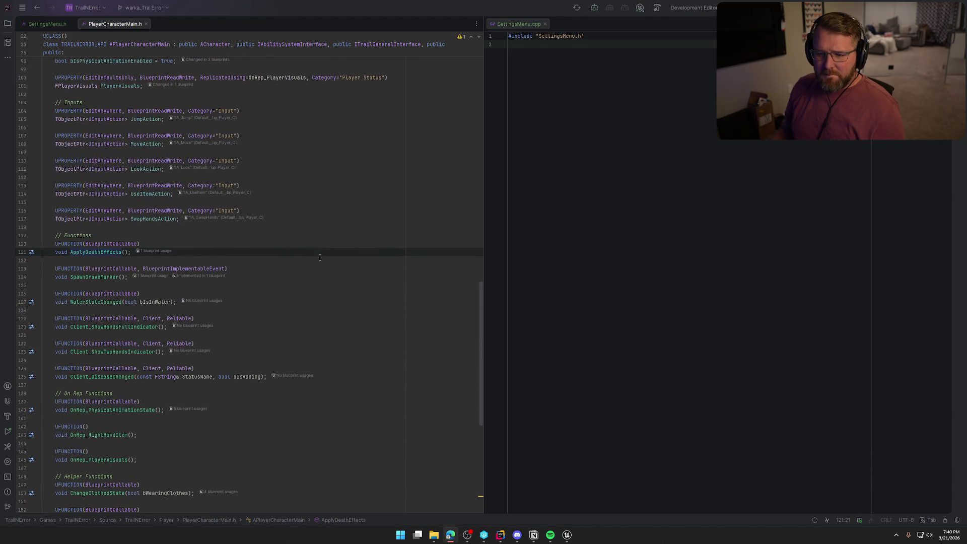
pyautogui.scroll(-1, 305, 264)
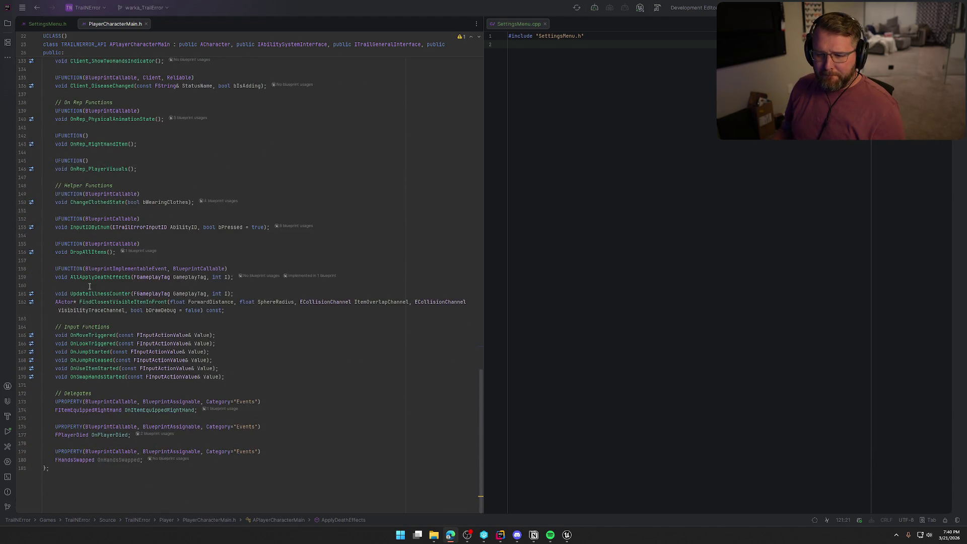
pyautogui.click(91, 344)
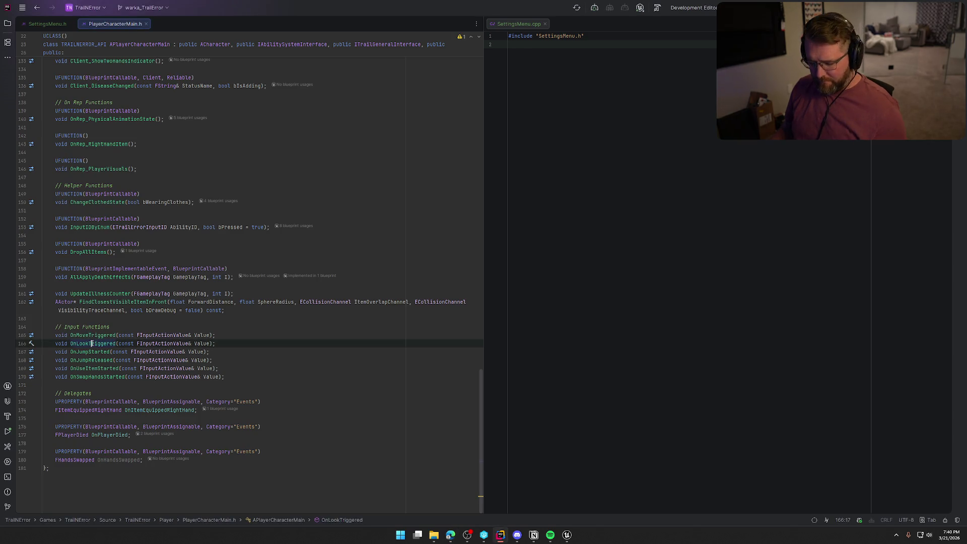
pyautogui.keyDown('ctrl'); pyautogui.click(91, 344); pyautogui.keyUp('ctrl')
pyautogui.moveTo(174, 27)
pyautogui.mouseDown()
pyautogui.moveTo(584, 71)
pyautogui.moveTo(597, 27)
pyautogui.mouseUp()
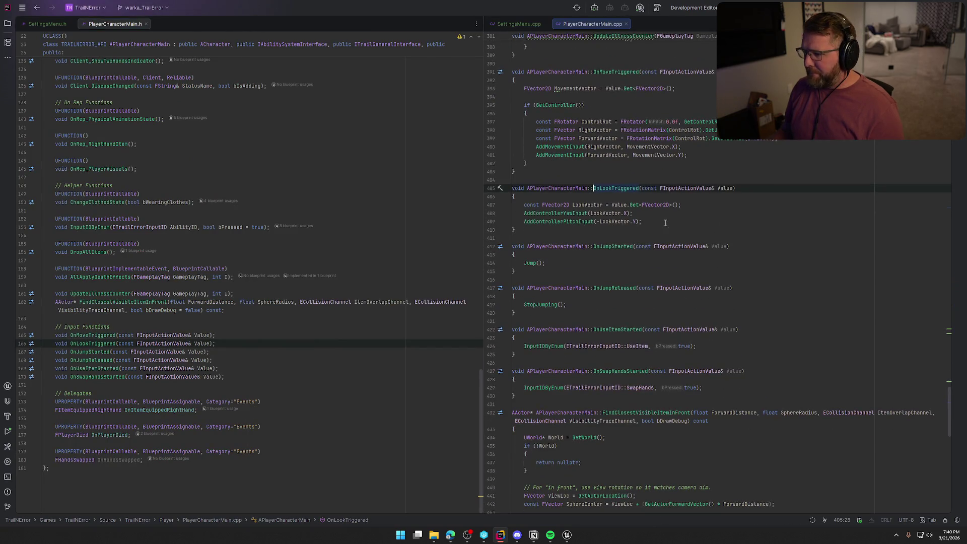
# Inspect the LookVector, yaw and pitch input lines 407–409 of OnLookTriggered.
pyautogui.click(665, 223)
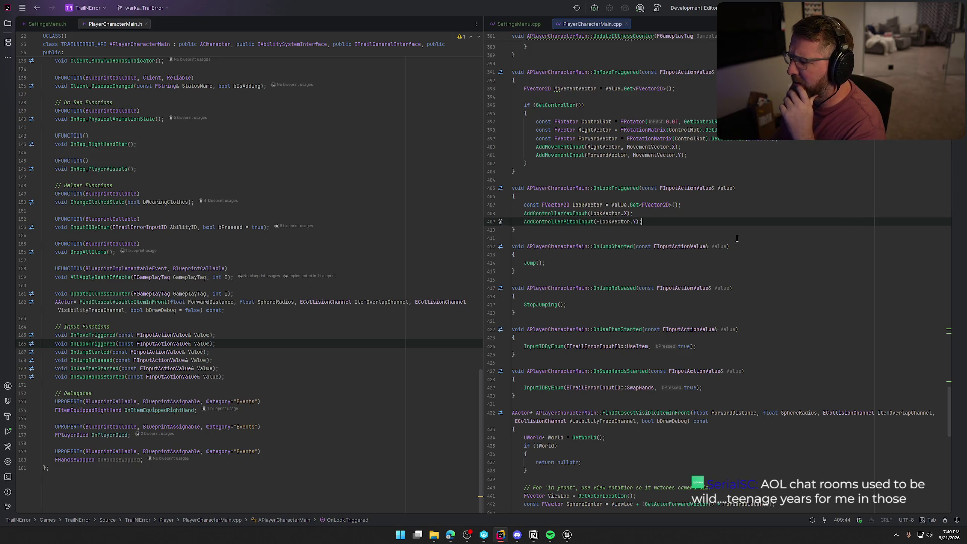
pyautogui.click(648, 215)
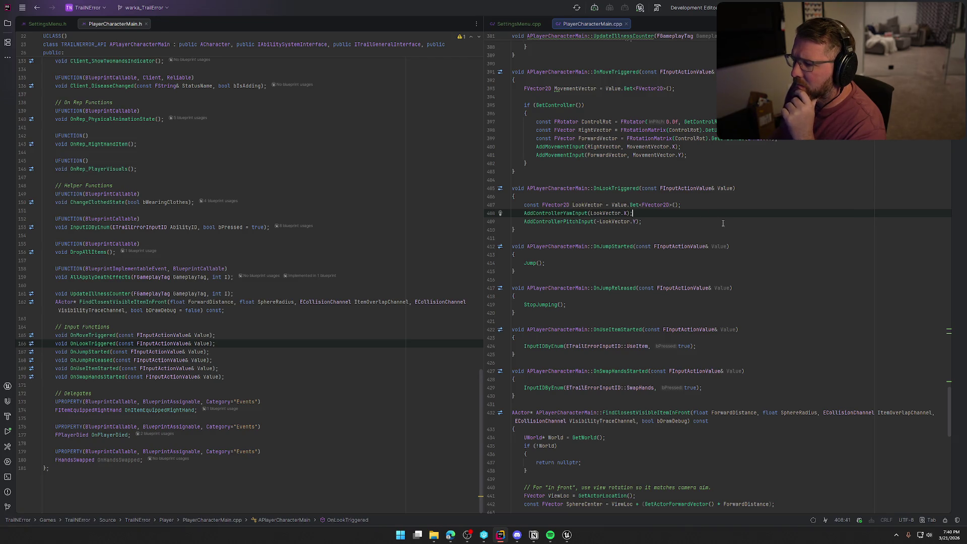
pyautogui.click(588, 205)
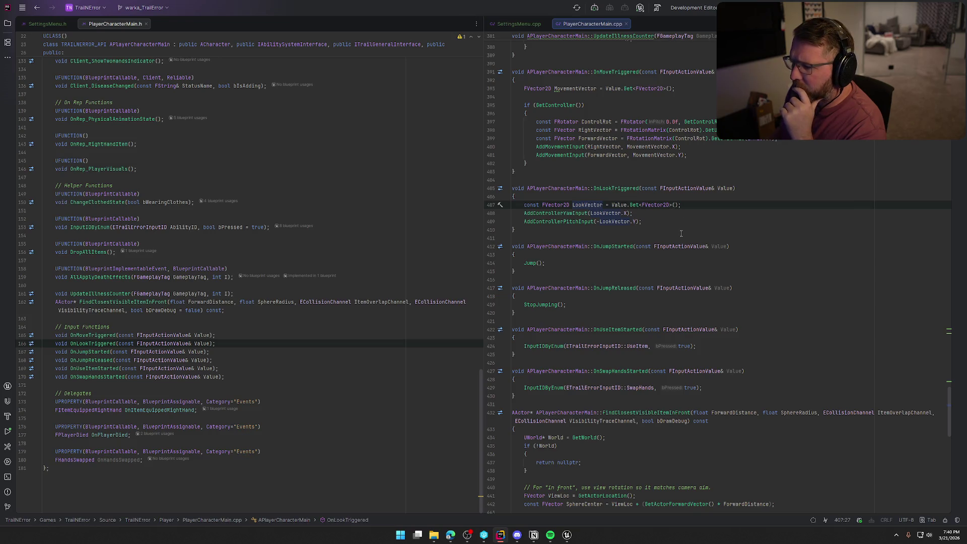
pyautogui.click(627, 214)
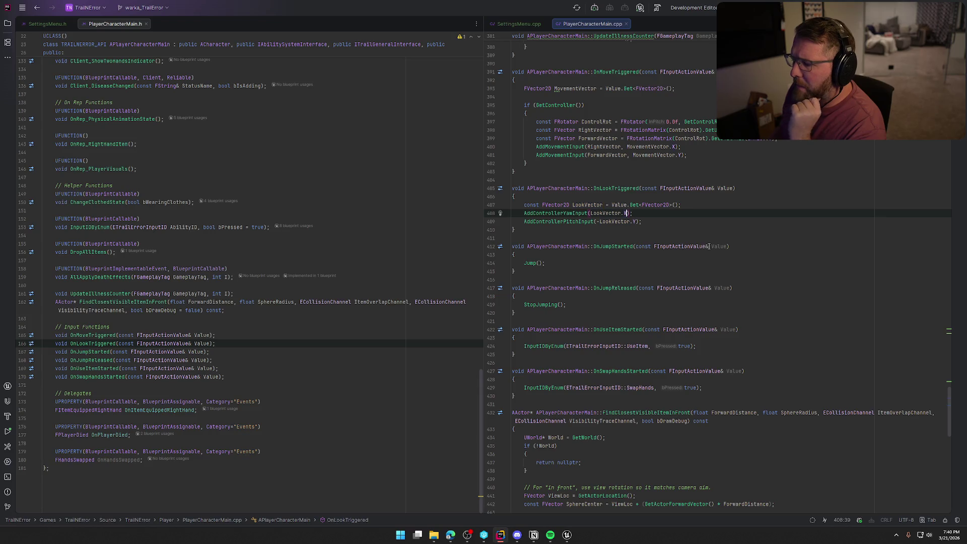
pyautogui.click(567, 535)
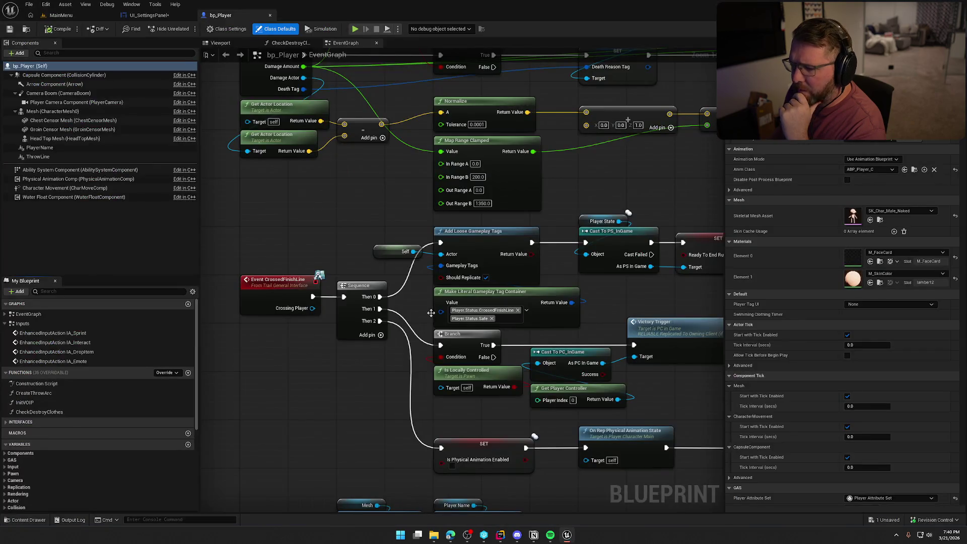
# Check UI_SettingsPanel's Designer and Graph, then open Set Invert Mouse's source in DeviceSettings.cpp.
pyautogui.click(149, 15)
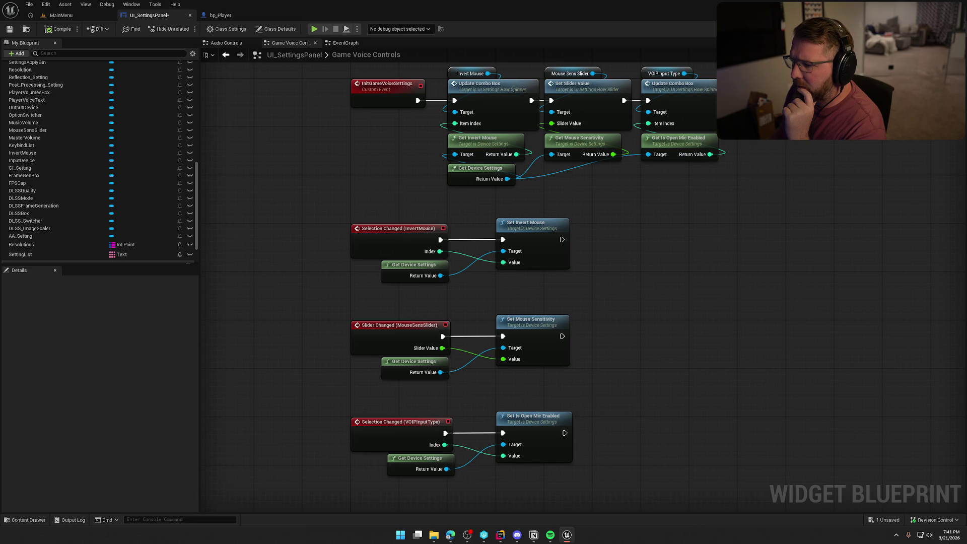
pyautogui.click(922, 29)
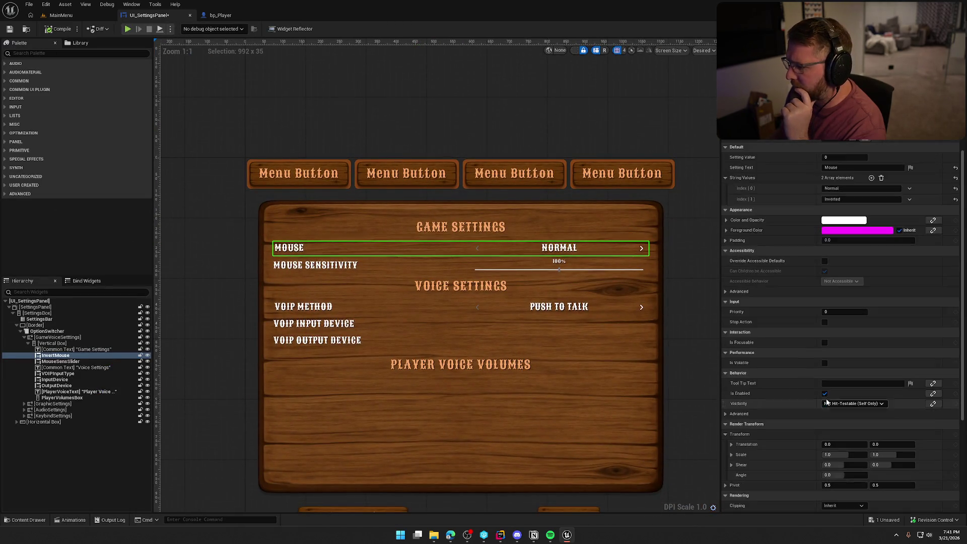
pyautogui.scroll(-5, 827, 402)
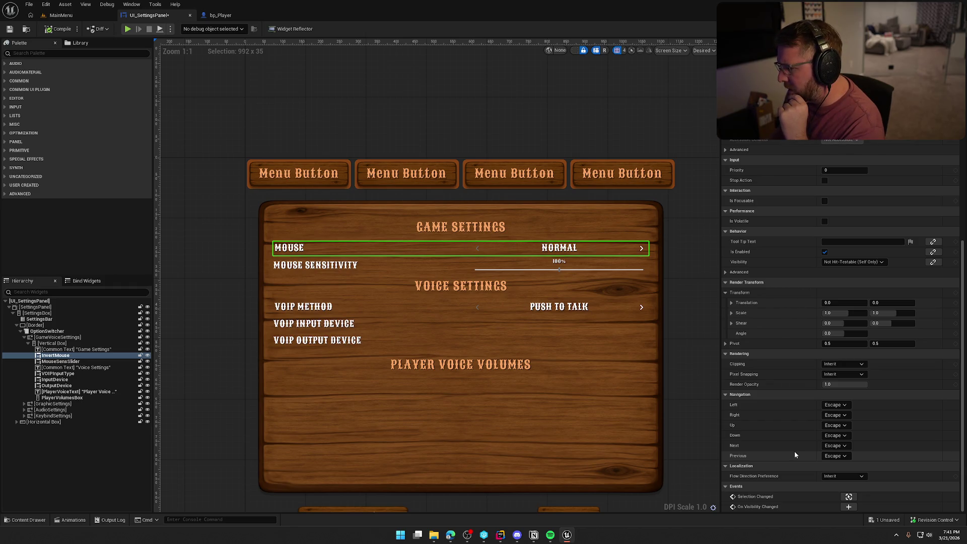
pyautogui.scroll(5, 795, 455)
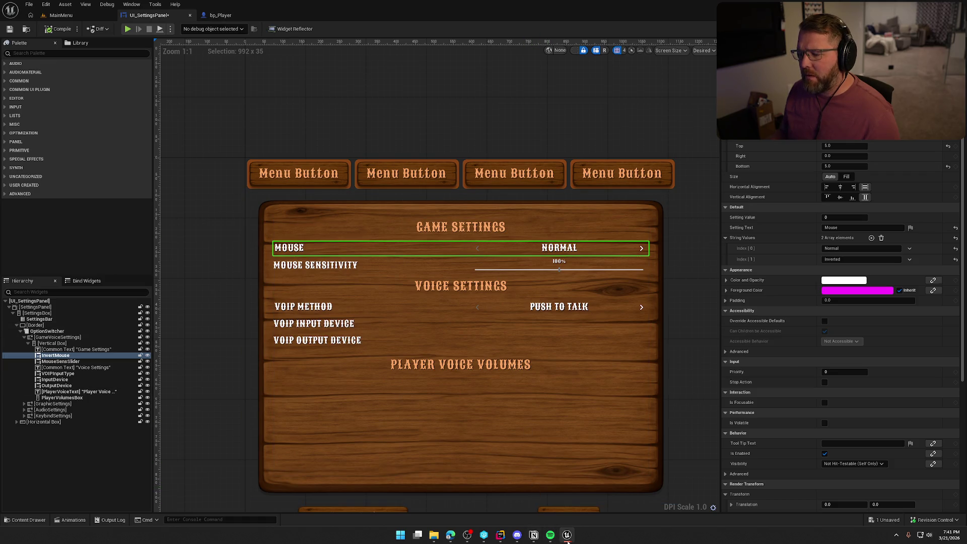
pyautogui.click(943, 28)
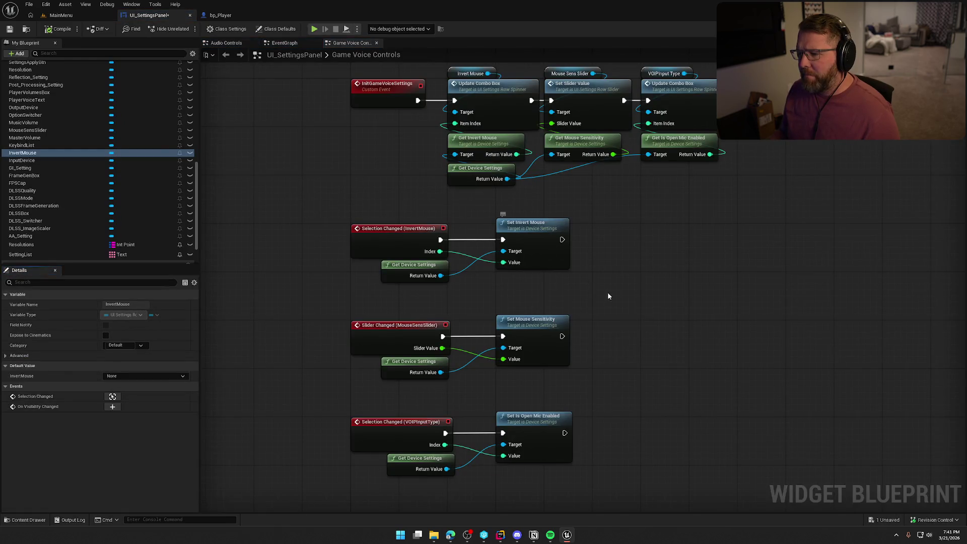
pyautogui.doubleClick(540, 233)
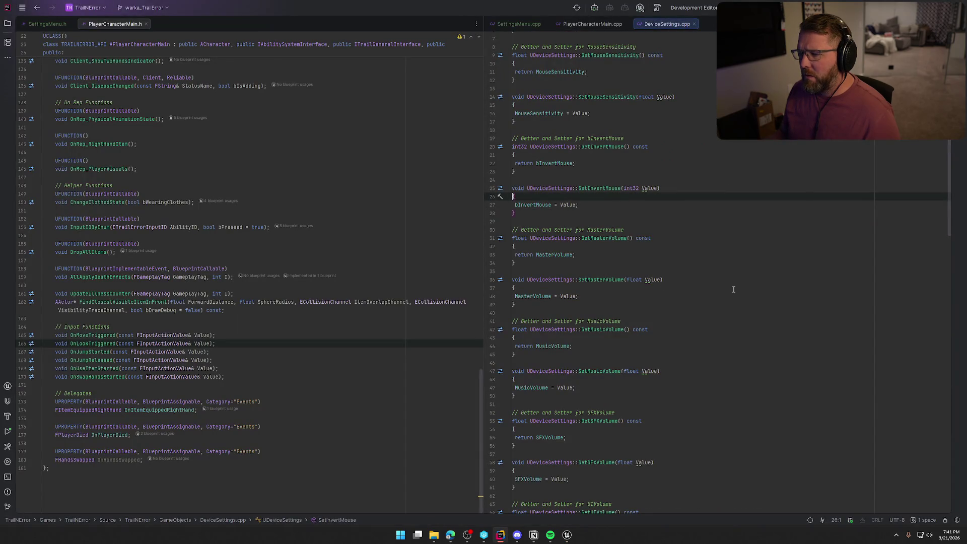
# Look up bInvertMouse's declaration in DeviceSettings.h, then close DeviceSettings.cpp.
pyautogui.click(541, 207)
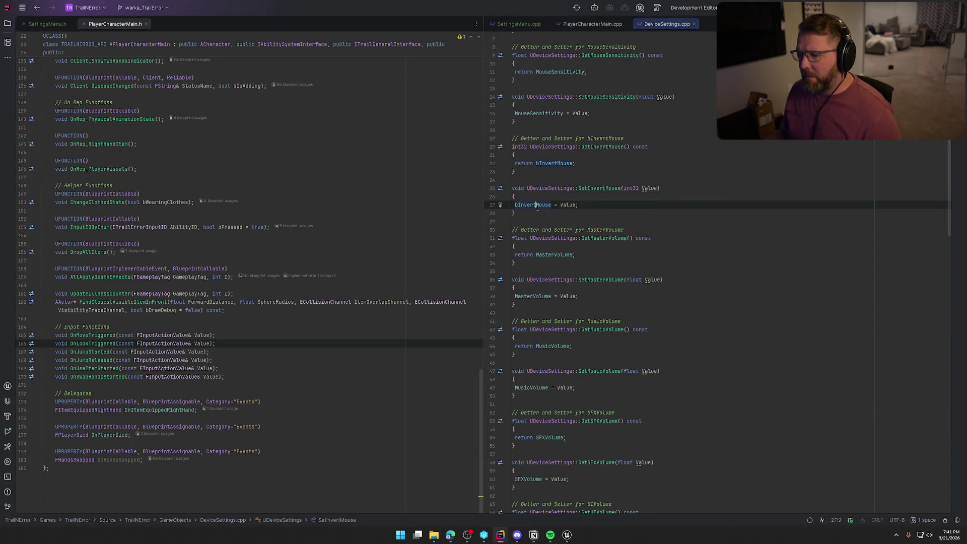
pyautogui.keyDown('ctrl'); pyautogui.click(539, 206); pyautogui.keyUp('ctrl')
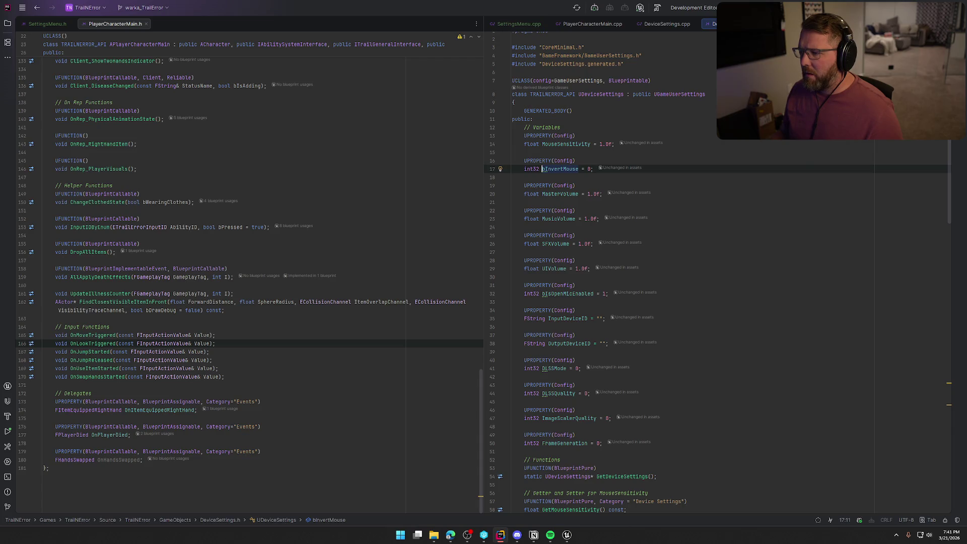
pyautogui.click(662, 25)
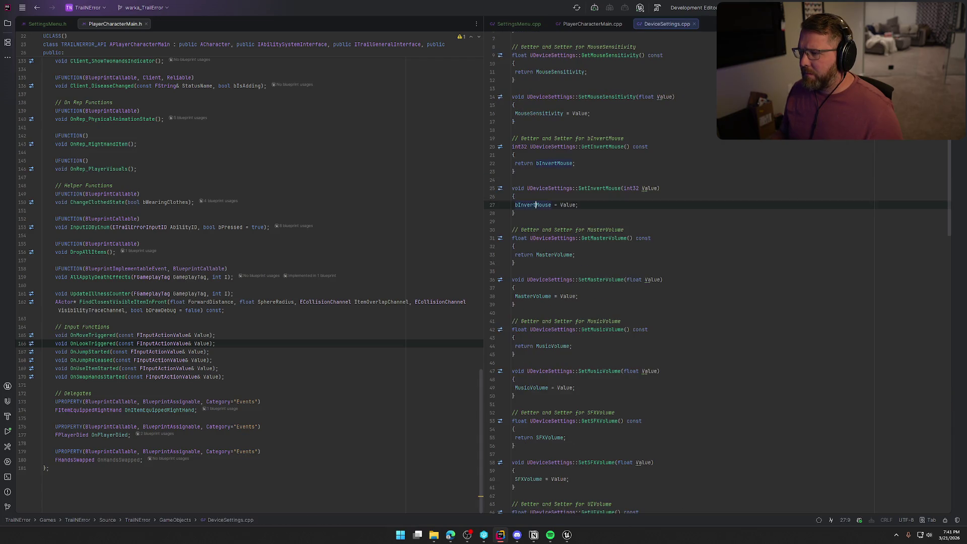
pyautogui.middleClick(670, 30)
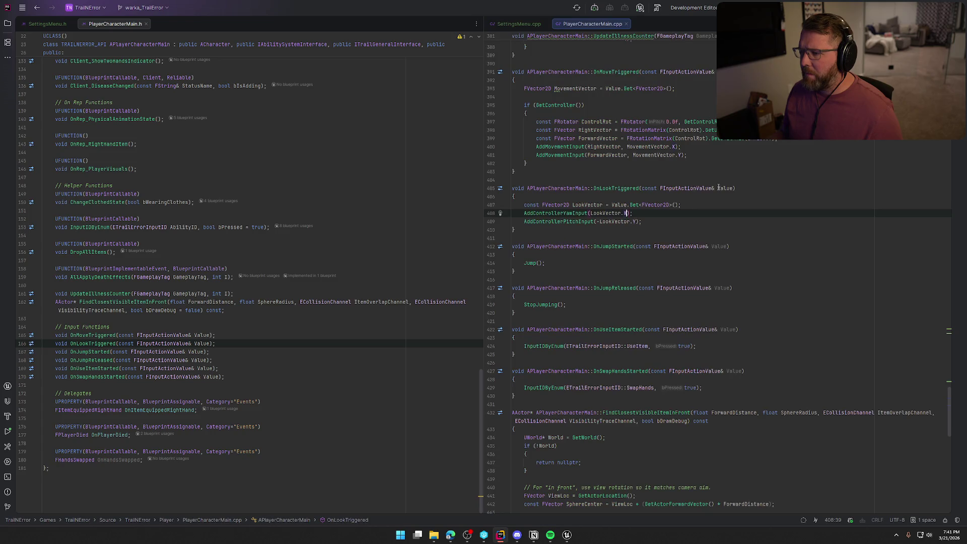
# Place the caret at the end of line 408 in OnLookTriggered, then return to Unreal Editor.
pyautogui.click(681, 214)
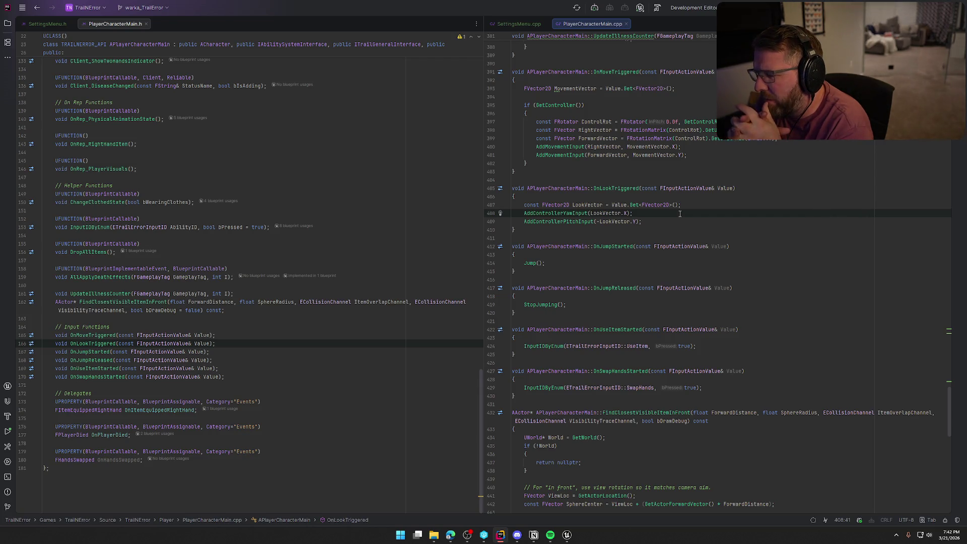
pyautogui.click(568, 535)
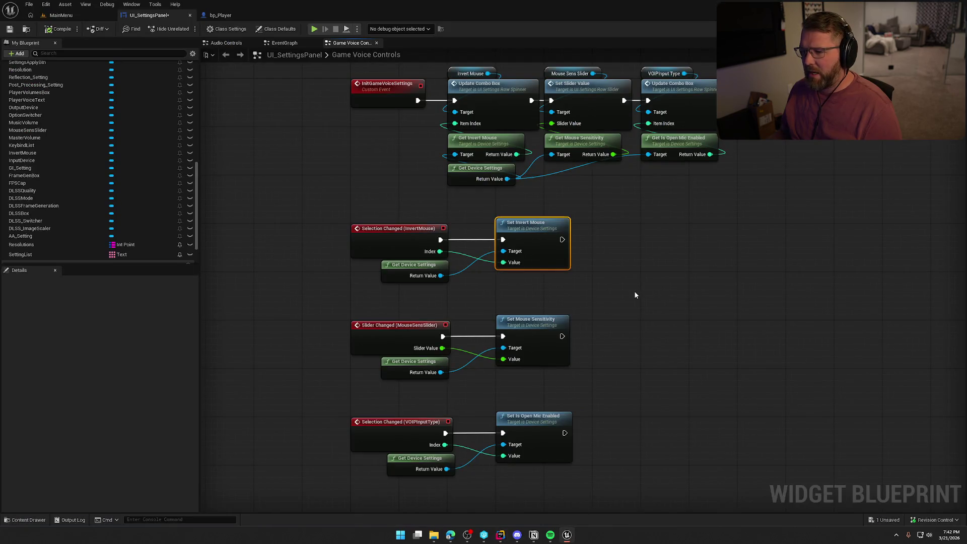
# Delete the InvertMouse widget from the Designer, confirm, and compile the blueprint.
pyautogui.click(919, 29)
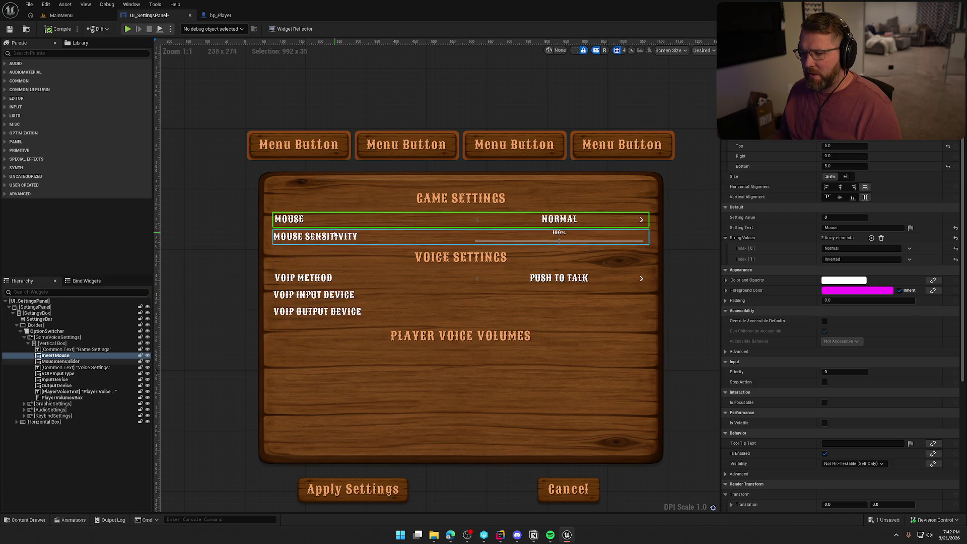
pyautogui.click(338, 236)
pyautogui.click(336, 224)
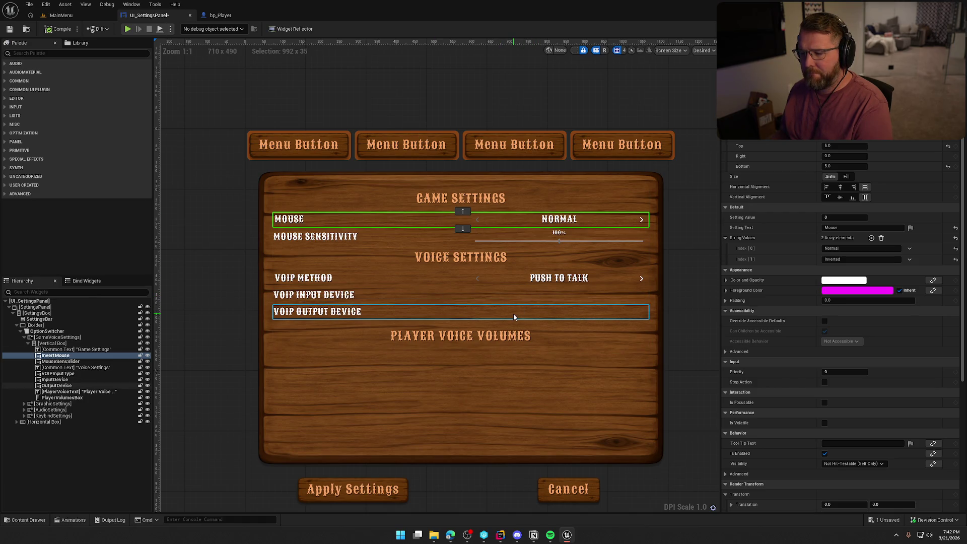
pyautogui.press('Delete')
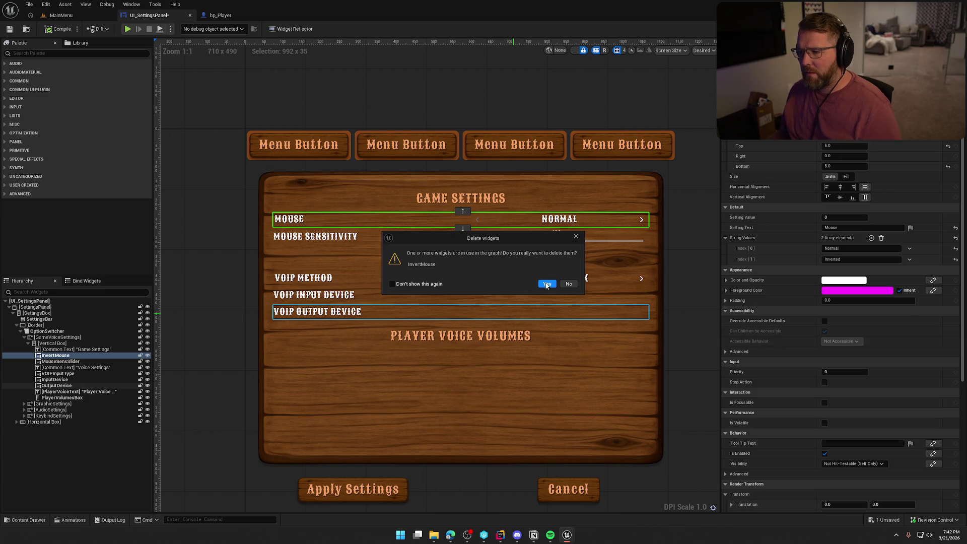
pyautogui.click(547, 284)
pyautogui.click(58, 28)
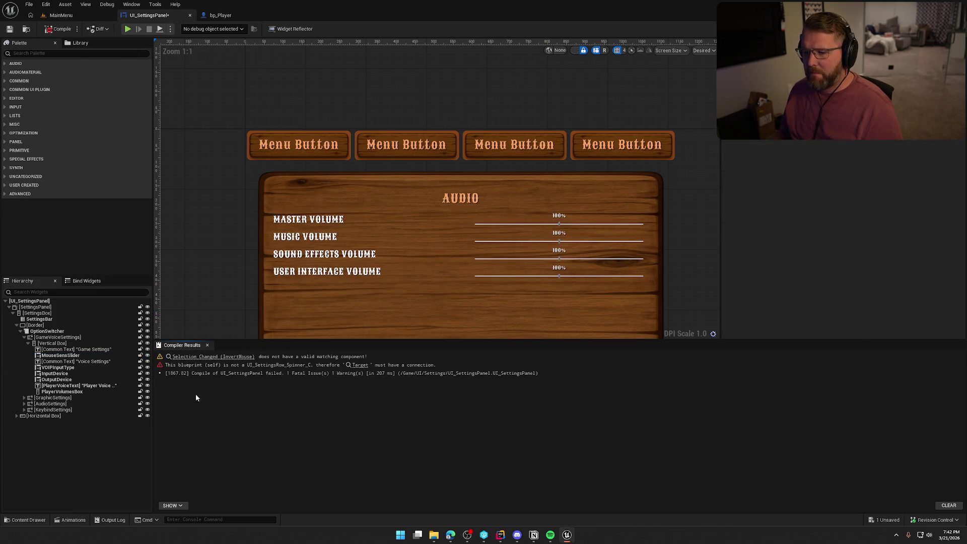
# Delete the InvertMouse event nodes and move the remaining groups beneath InitGameVoiceSettings.
pyautogui.click(202, 356)
pyautogui.moveTo(696, 337)
pyautogui.mouseDown()
pyautogui.moveTo(662, 305)
pyautogui.moveTo(439, 267)
pyautogui.mouseUp()
pyautogui.press('Delete')
pyautogui.scroll(-2, 491, 271)
pyautogui.moveTo(407, 151); pyautogui.dragTo(512, 284)
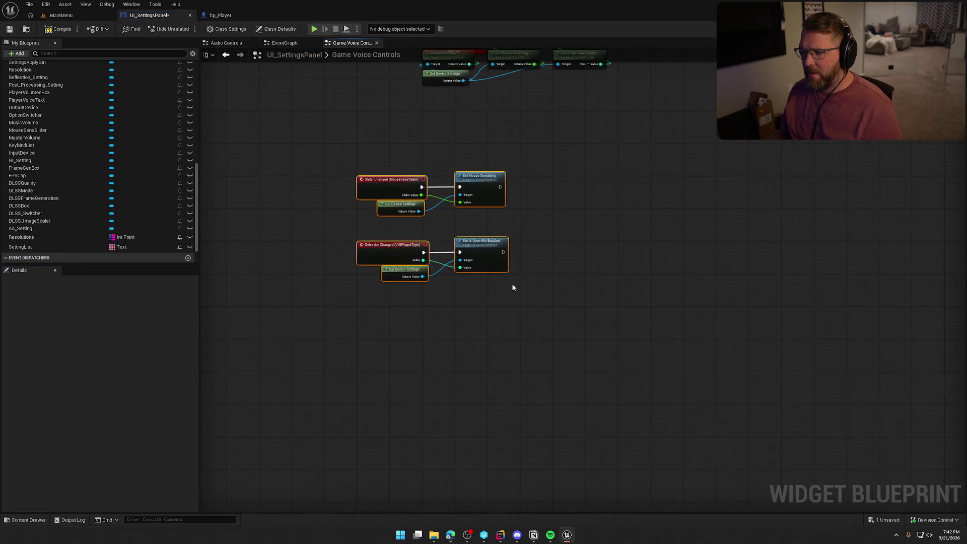
pyautogui.moveTo(414, 352); pyautogui.dragTo(412, 289)
pyautogui.click(352, 226)
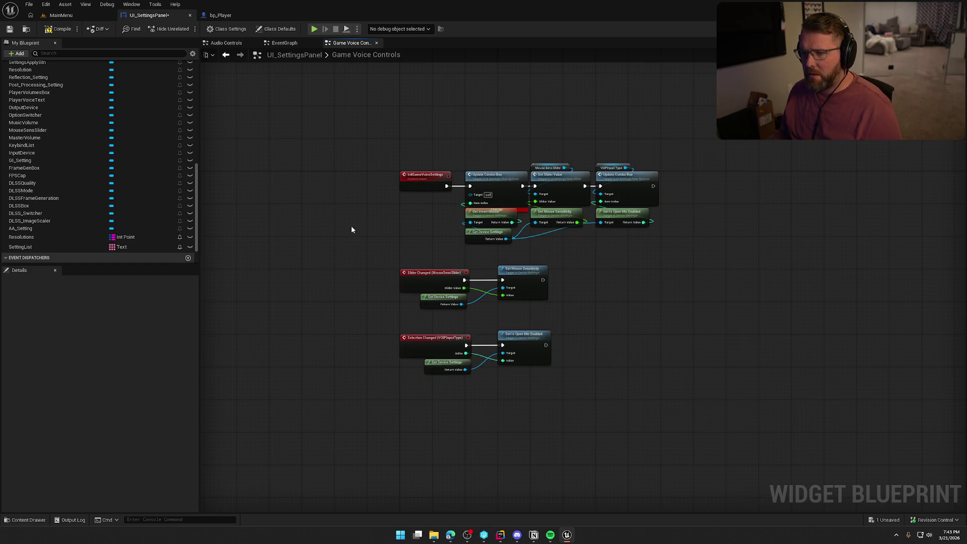
# Wire InitGameVoiceSettings straight to Set Slider Value and delete the leftover Update Combo Box and Get Invert Mouse nodes.
pyautogui.click(59, 29)
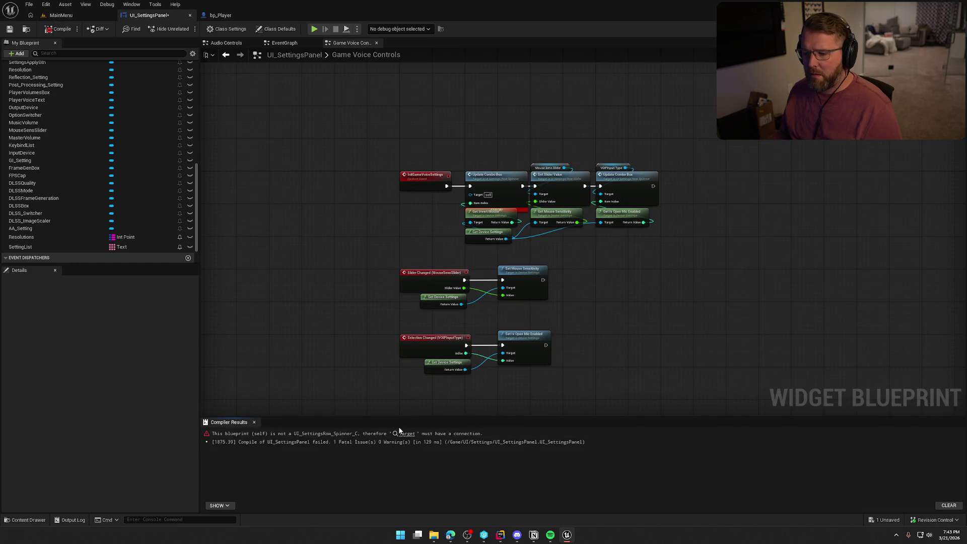
pyautogui.click(400, 432)
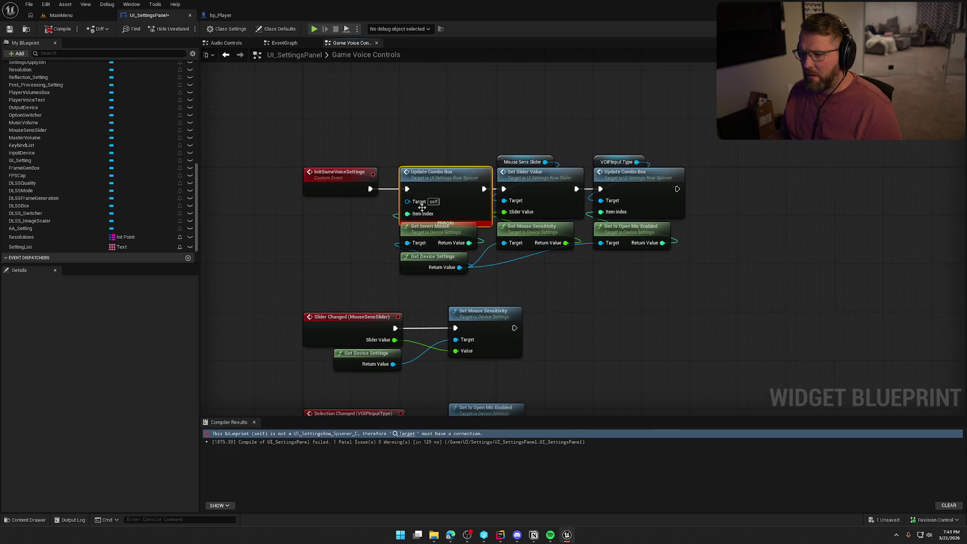
pyautogui.moveTo(422, 207); pyautogui.dragTo(422, 171)
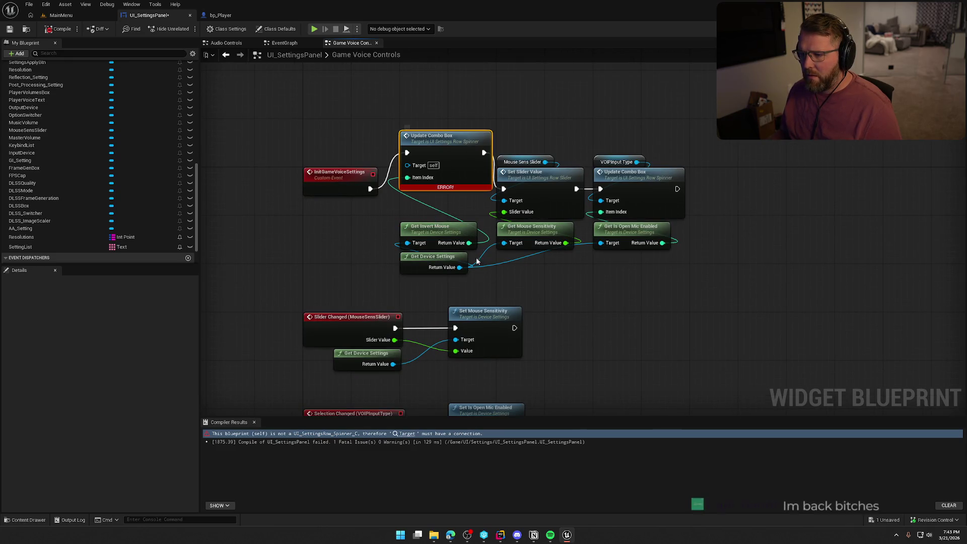
pyautogui.moveTo(453, 232); pyautogui.dragTo(410, 214)
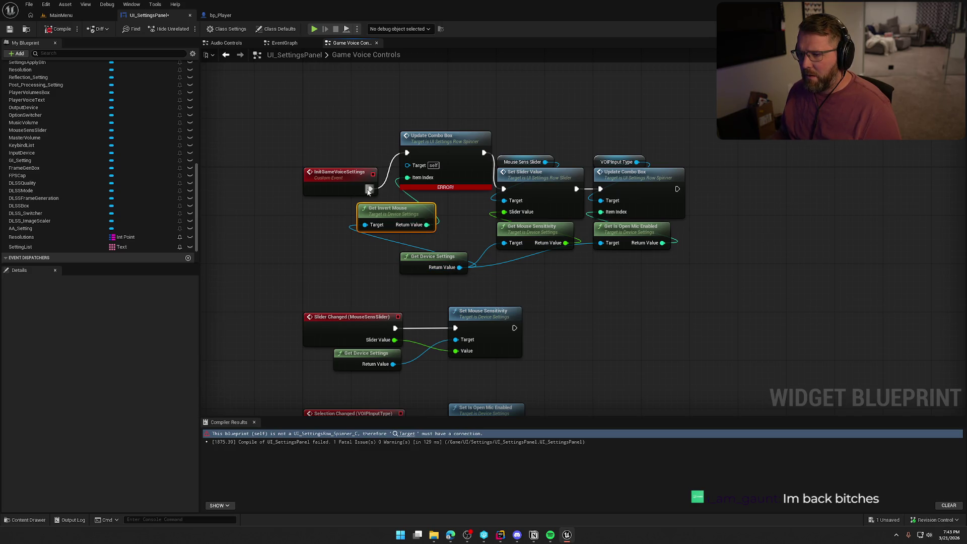
pyautogui.moveTo(370, 191); pyautogui.dragTo(504, 189)
pyautogui.click(445, 157)
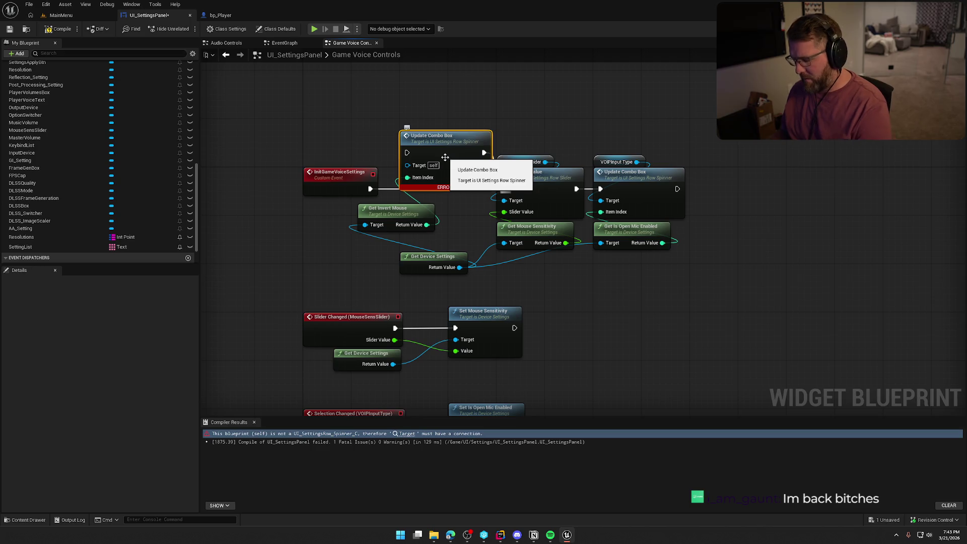
pyautogui.press('Delete')
pyautogui.click(431, 222)
pyautogui.press('Delete')
# Tidy the six voice-settings nodes into place and compile and save with F7.
pyautogui.moveTo(427, 257); pyautogui.dragTo(528, 257)
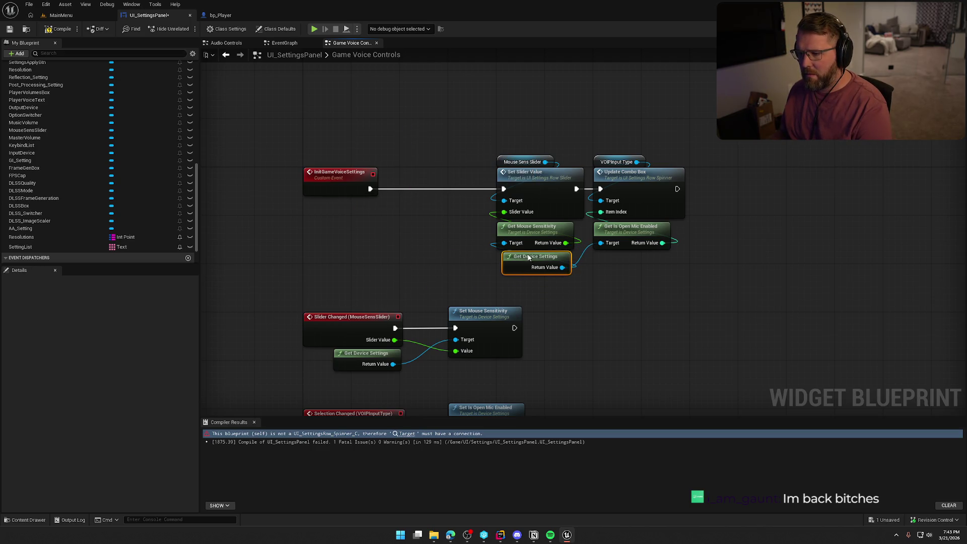
pyautogui.moveTo(497, 136); pyautogui.dragTo(680, 262)
pyautogui.moveTo(536, 185)
pyautogui.mouseDown()
pyautogui.moveTo(425, 180)
pyautogui.moveTo(439, 185)
pyautogui.mouseUp()
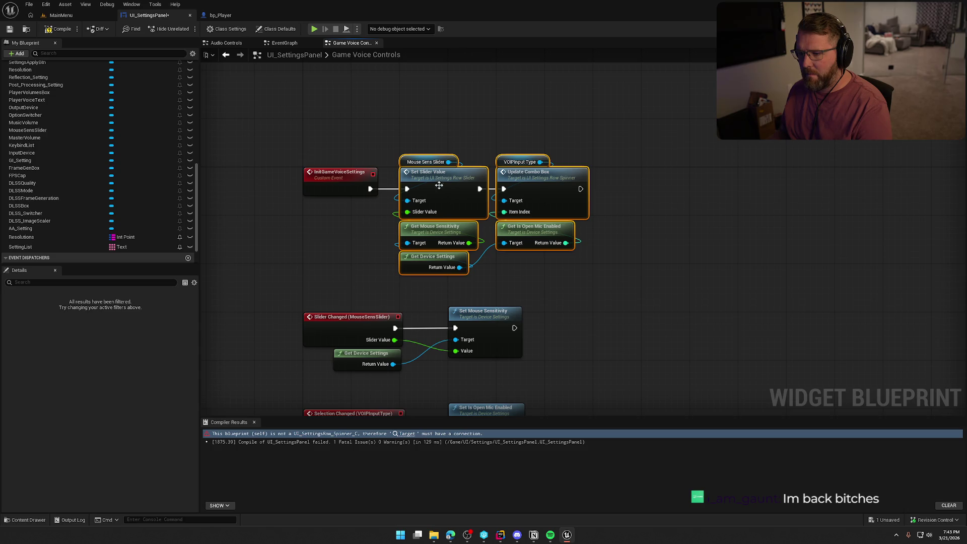
pyautogui.click(458, 110)
pyautogui.moveTo(514, 110); pyautogui.dragTo(621, 117)
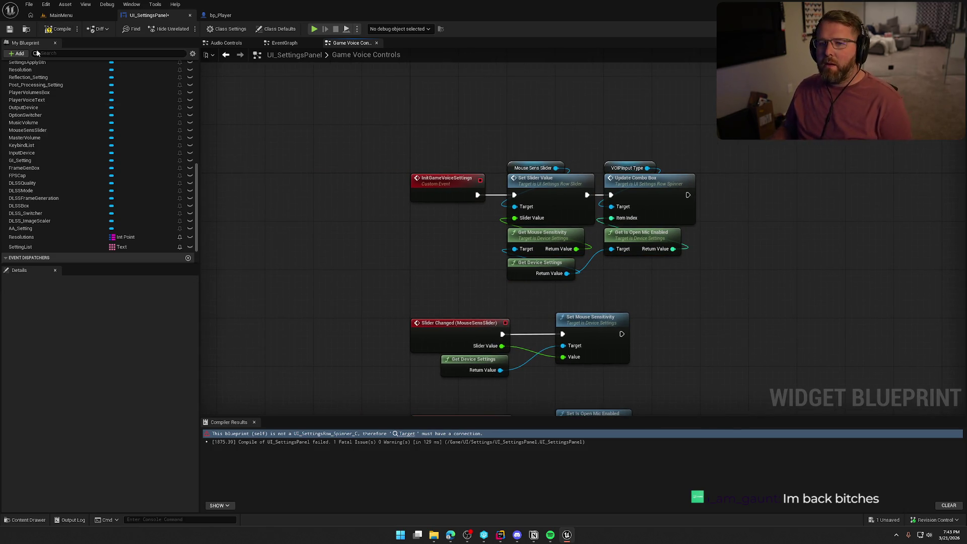
pyautogui.press('F7')
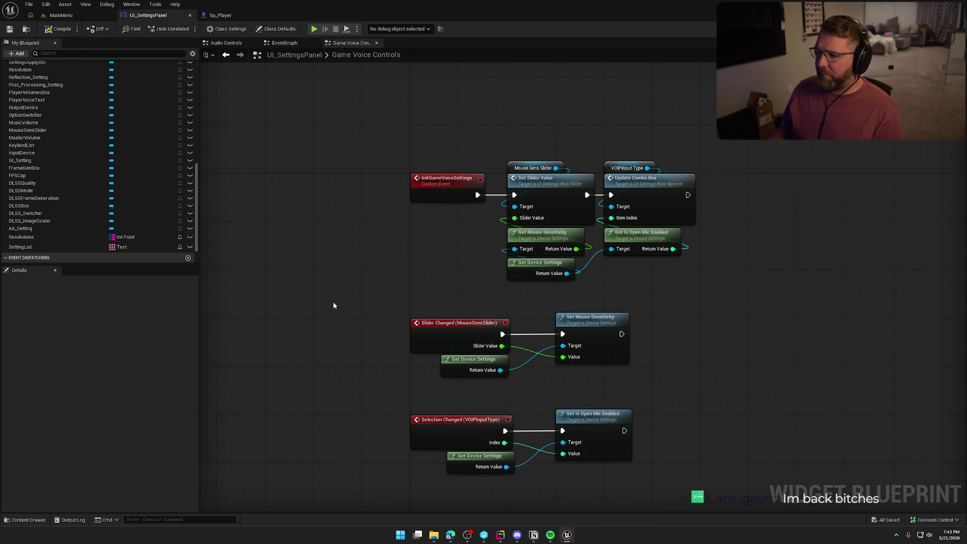
# Review the mouse sensitivity event nodes, then check the pitch line 409 in Rider.
pyautogui.moveTo(334, 301); pyautogui.dragTo(288, 211)
pyautogui.moveTo(381, 217); pyautogui.dragTo(390, 261)
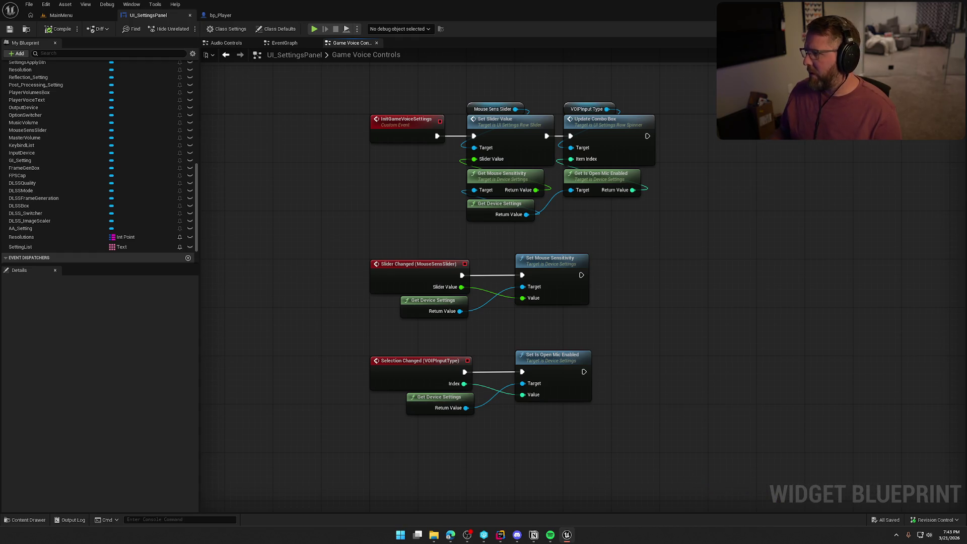
pyautogui.moveTo(363, 245); pyautogui.dragTo(576, 332)
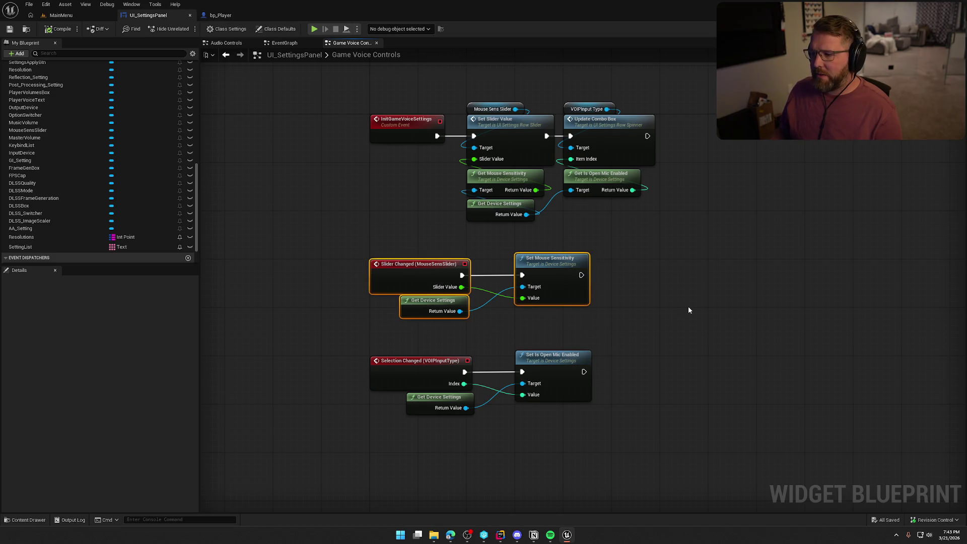
pyautogui.click(692, 309)
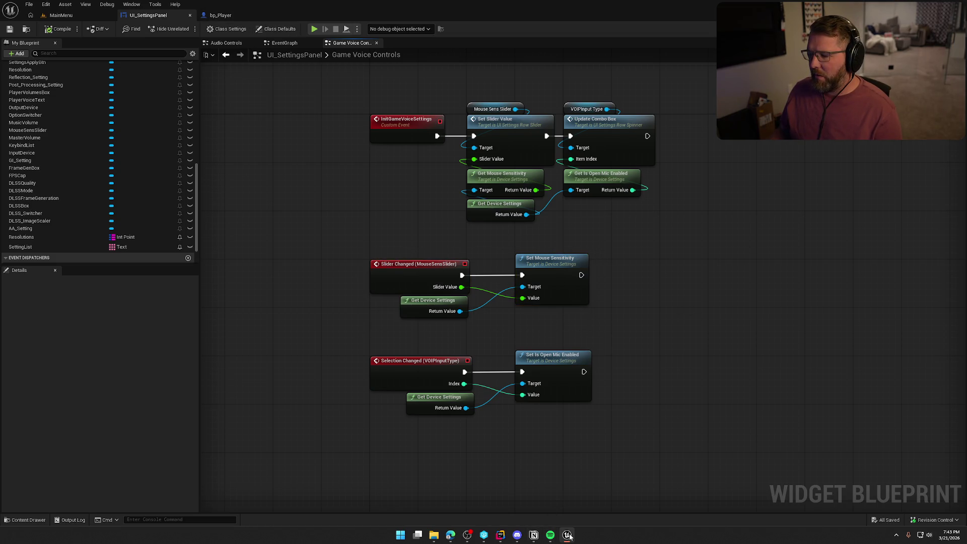
pyautogui.click(504, 541)
pyautogui.click(670, 219)
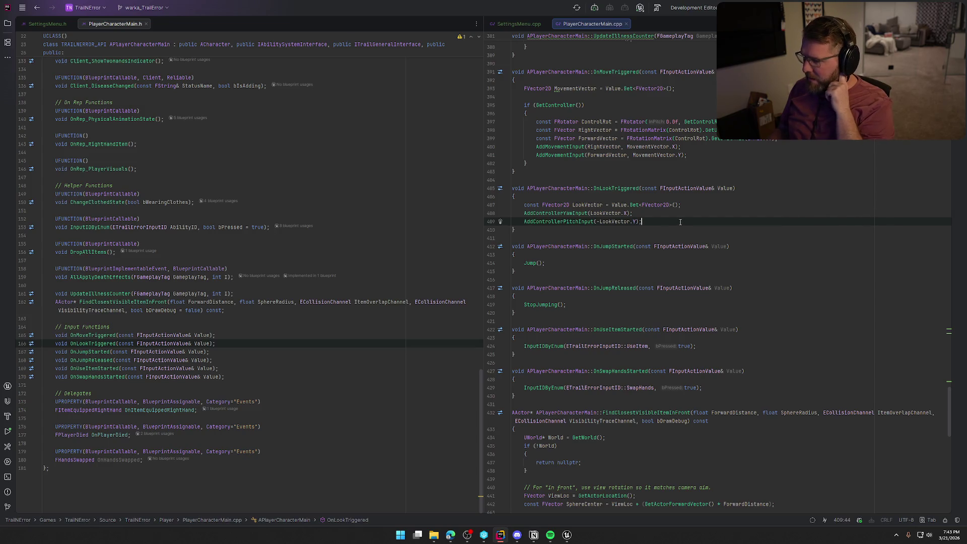
# Back in Unreal, select a Get Device Settings node and switch to the Designer layout.
pyautogui.click(567, 534)
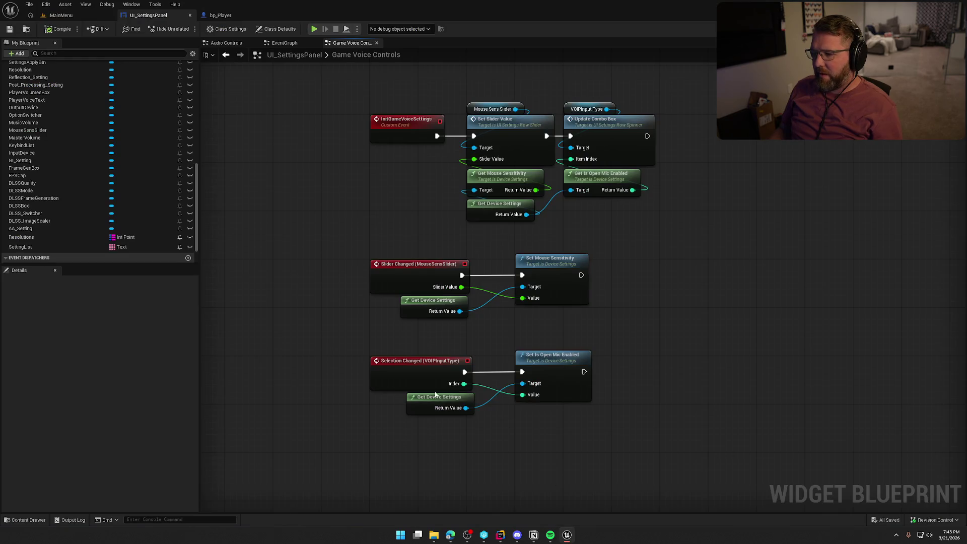
pyautogui.click(456, 310)
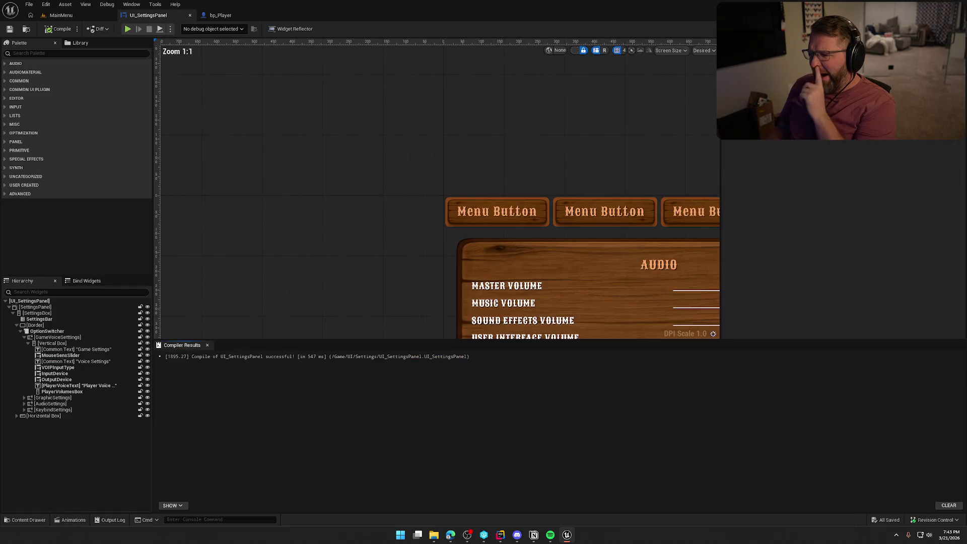
pyautogui.click(914, 29)
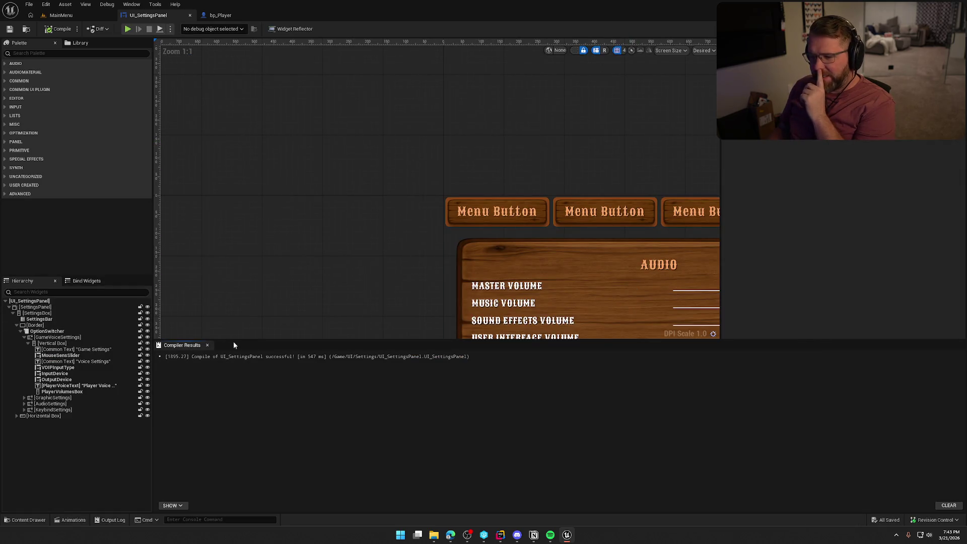
# Dismiss Compiler Results, select MouseSensSlider, review its Details, and open UI_SettingsRow_Slider.
pyautogui.click(207, 345)
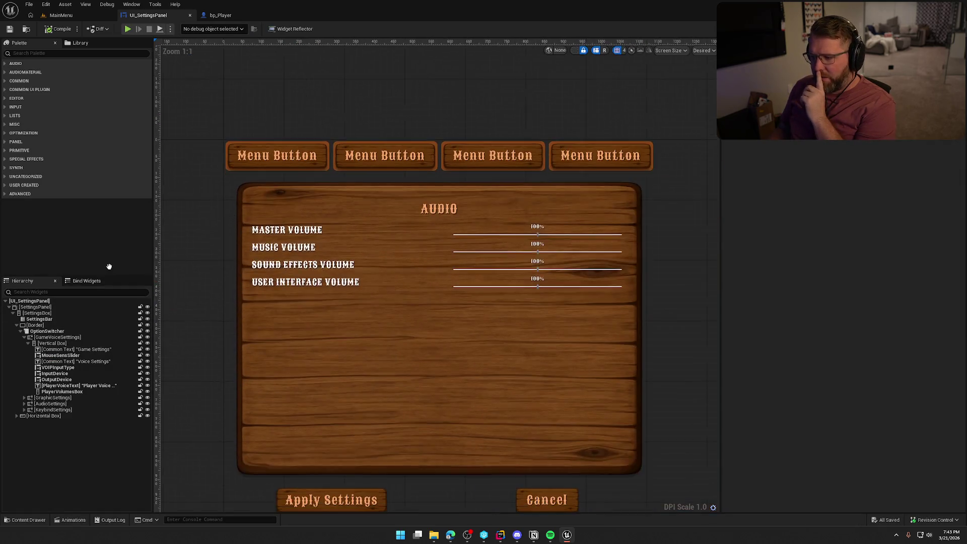
pyautogui.click(22, 355)
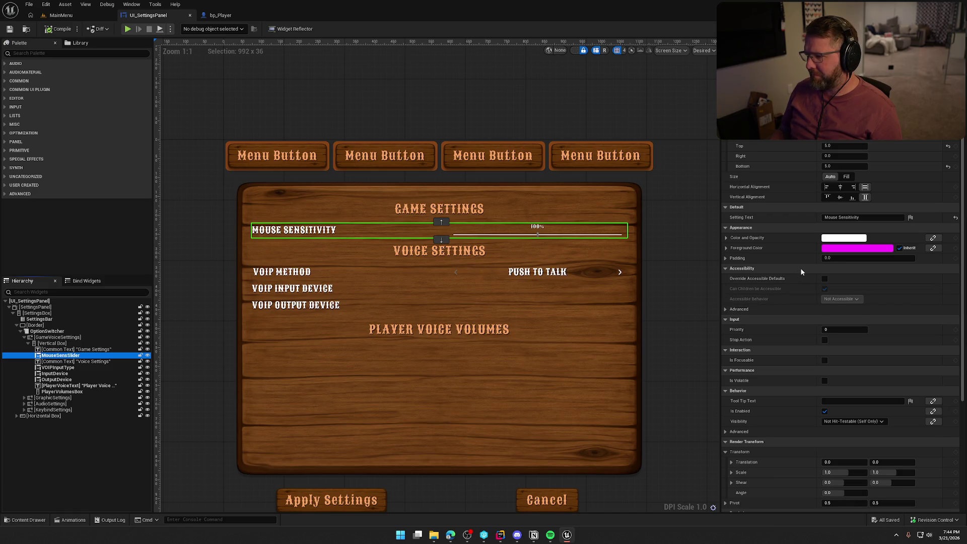
pyautogui.scroll(-2, 800, 272)
pyautogui.scroll(-1, 796, 271)
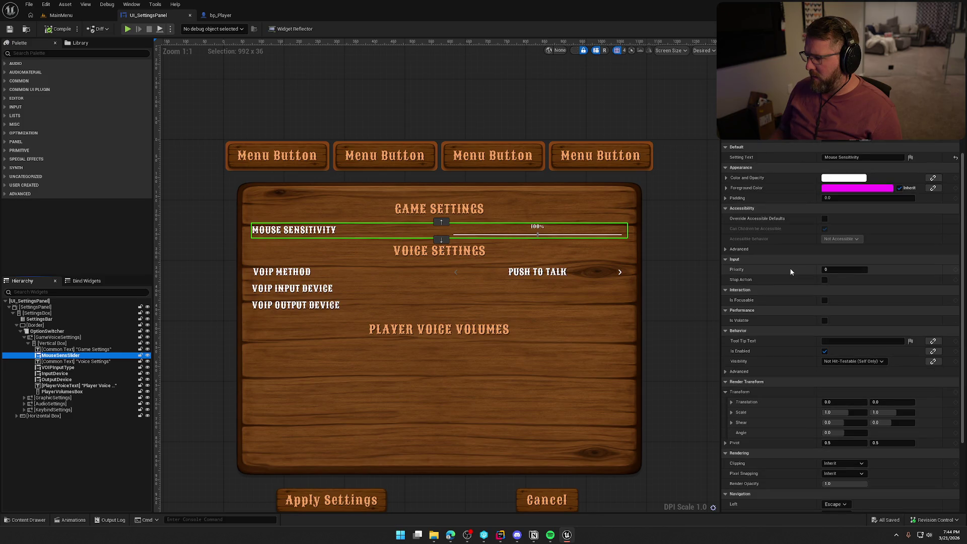
pyautogui.scroll(-4, 791, 272)
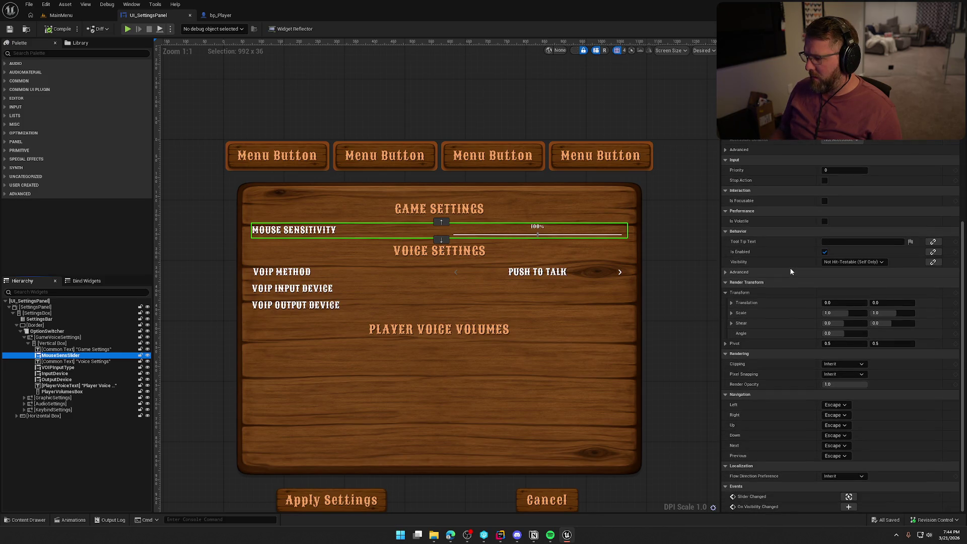
pyautogui.scroll(6, 787, 307)
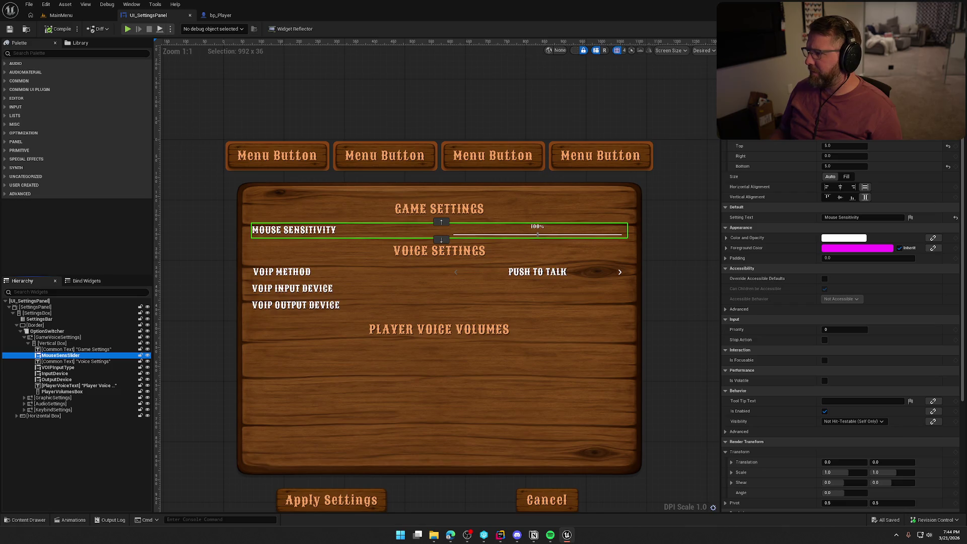
pyautogui.doubleClick(60, 355)
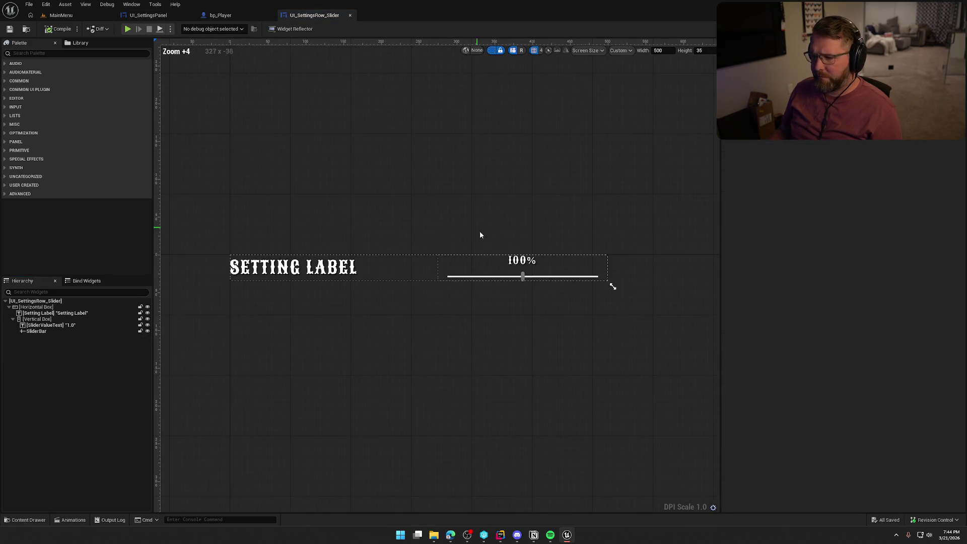
# Inspect SliderBar and SliderValueText details, deselect, and return to PlayerCharacterMain.cpp in Rider.
pyautogui.click(509, 277)
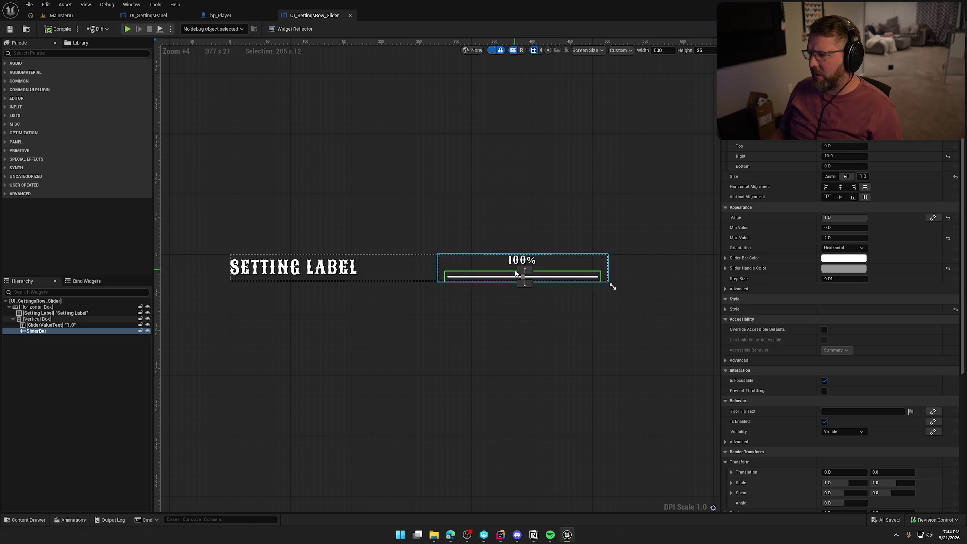
pyautogui.click(522, 260)
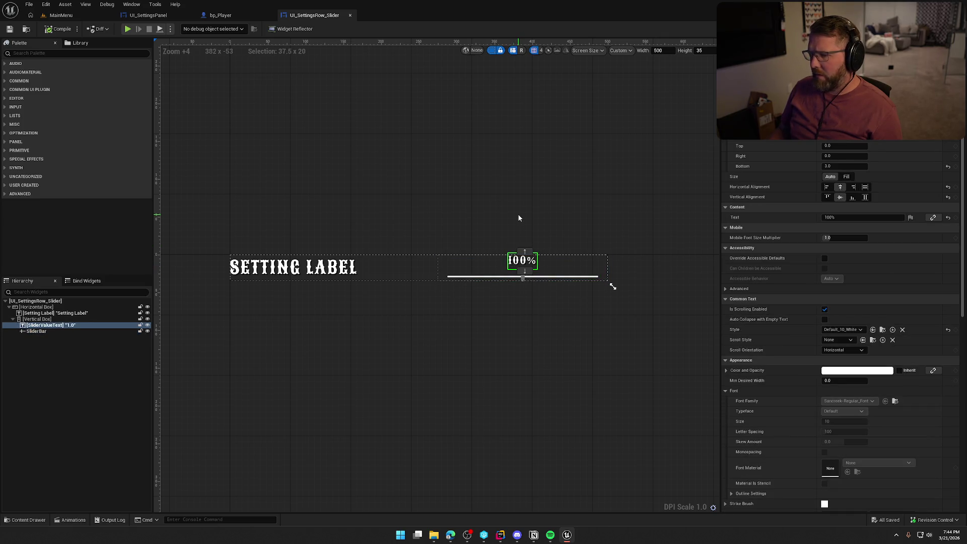
pyautogui.click(522, 232)
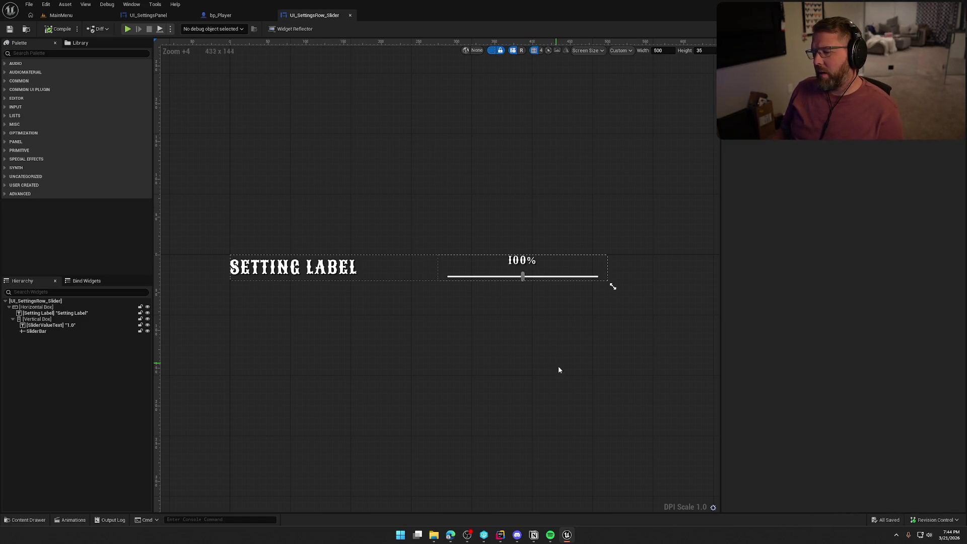
pyautogui.click(501, 537)
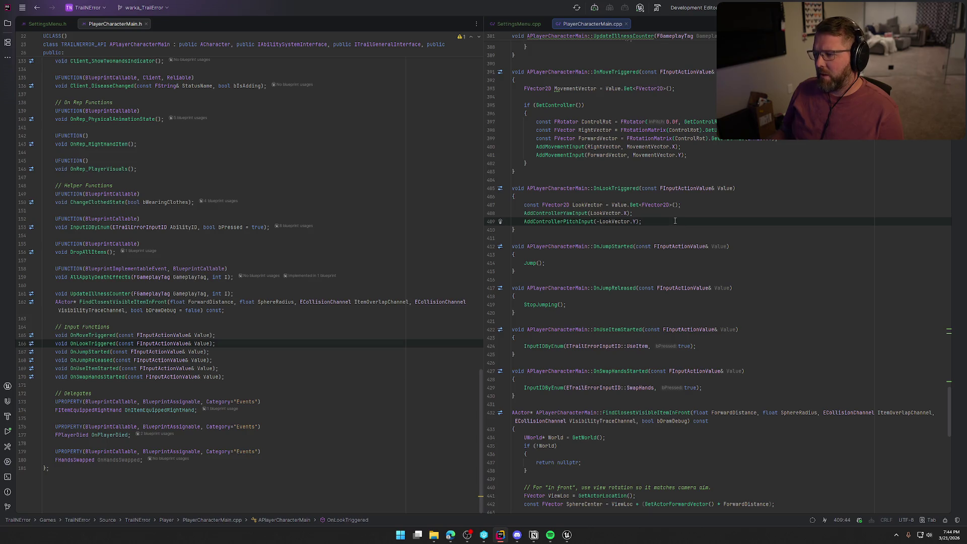
# Insert a blank line 407 above the LookVector declaration in OnLookTriggered, then return to Unreal.
pyautogui.click(630, 213)
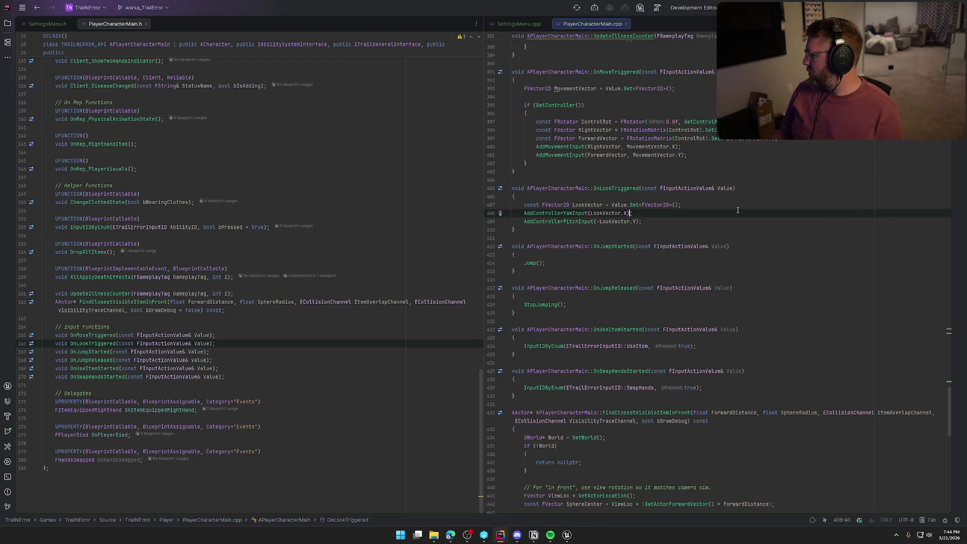
pyautogui.press('Left')
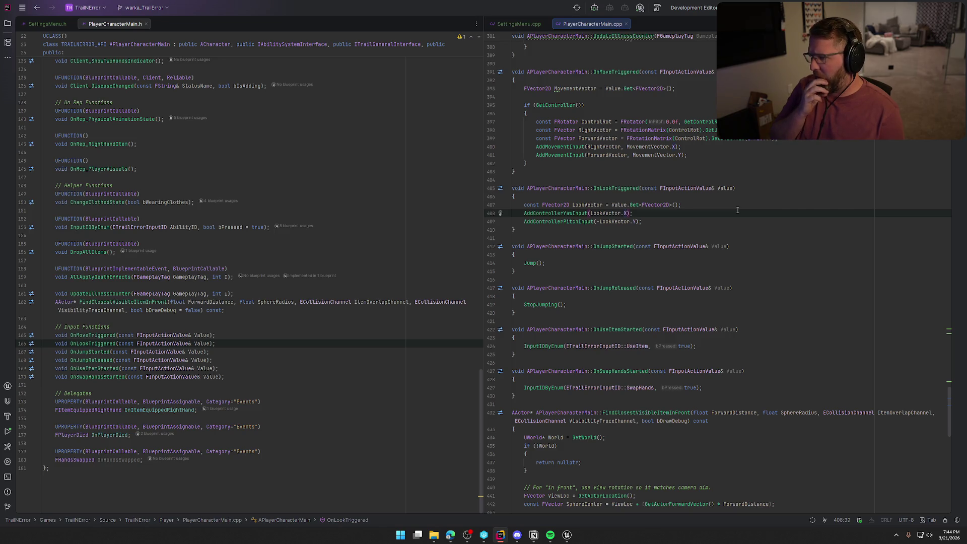
pyautogui.press('Up')
pyautogui.hotkey('ctrl', 'alt', 'Return')
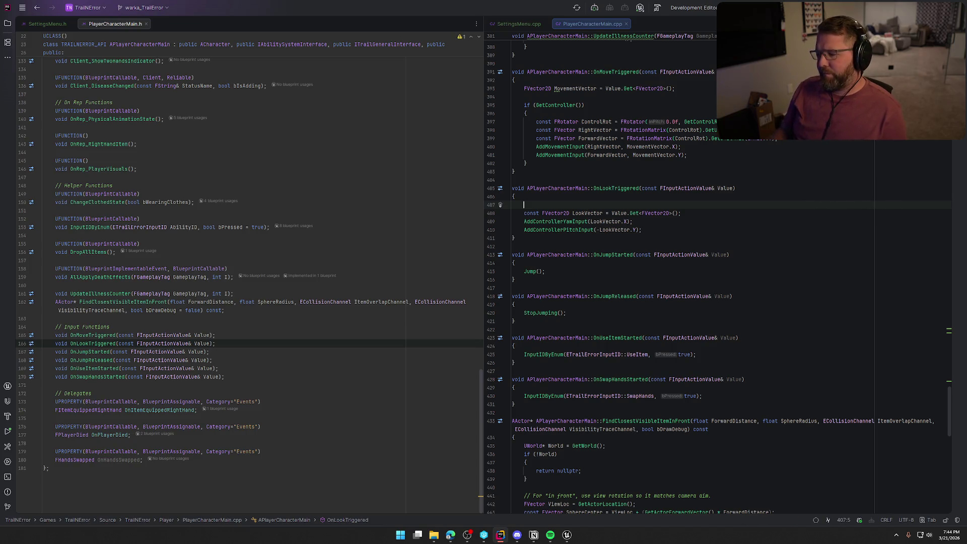
pyautogui.click(569, 537)
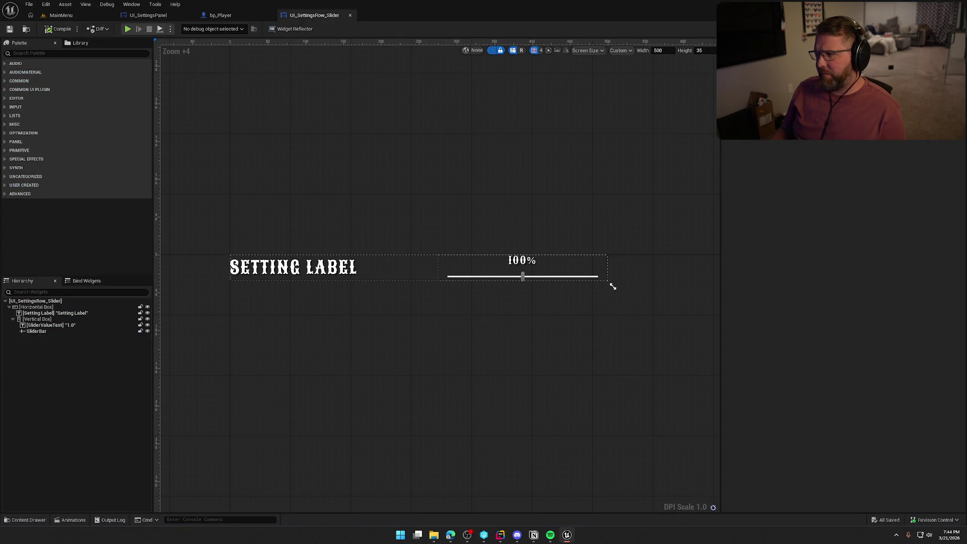
# View UI_SettingsPanel's Game Voice Controls graph, then switch back to Rider.
pyautogui.click(148, 16)
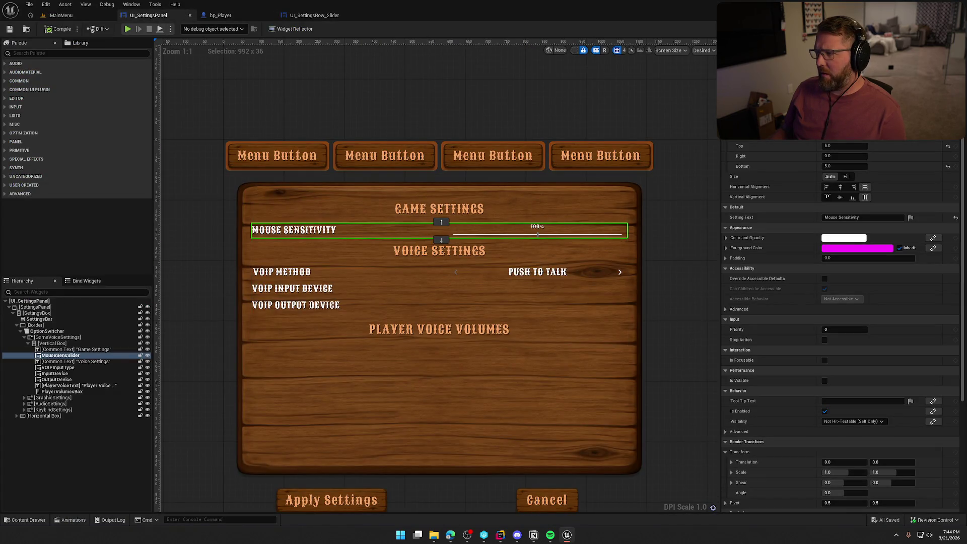
pyautogui.click(947, 29)
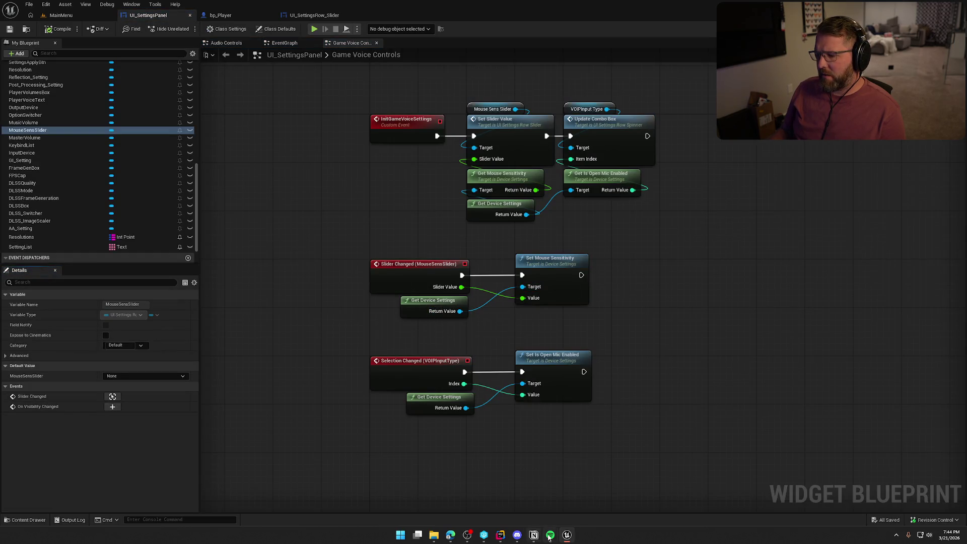
pyautogui.click(500, 535)
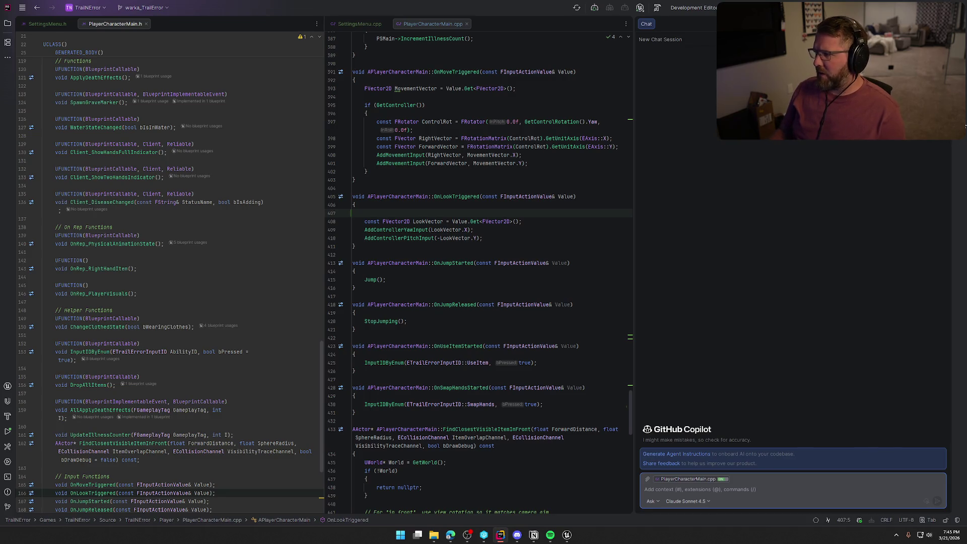
# Paste UGameUserSettings* Settings = GEngine->GetGameUserSettings(); onto line 407 of OnLookTriggered.
pyautogui.hotkey('shift', 'Escape')
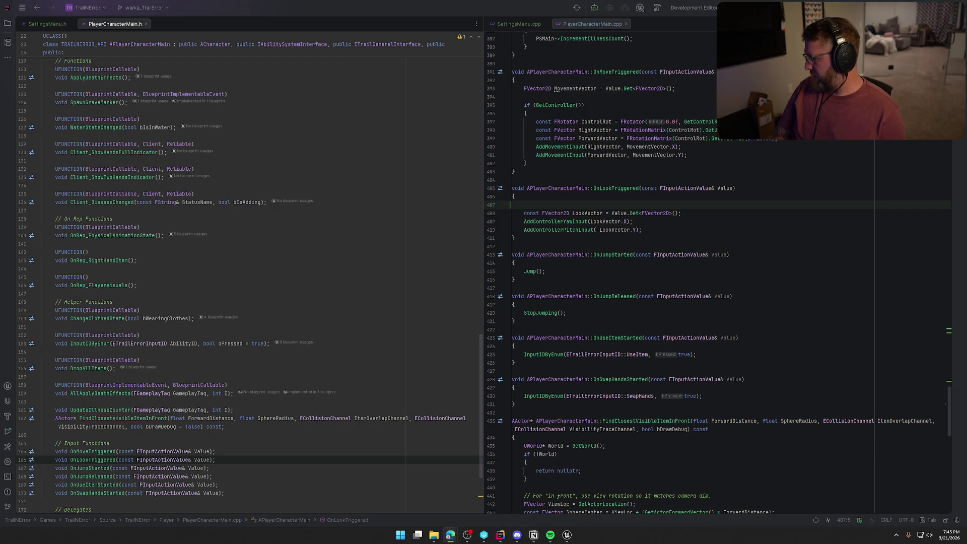
pyautogui.click(568, 535)
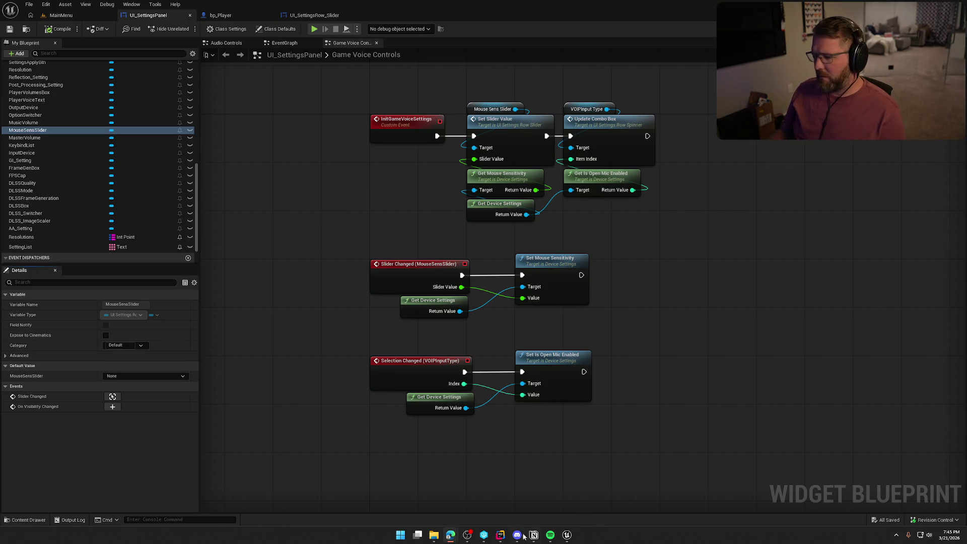
pyautogui.click(501, 535)
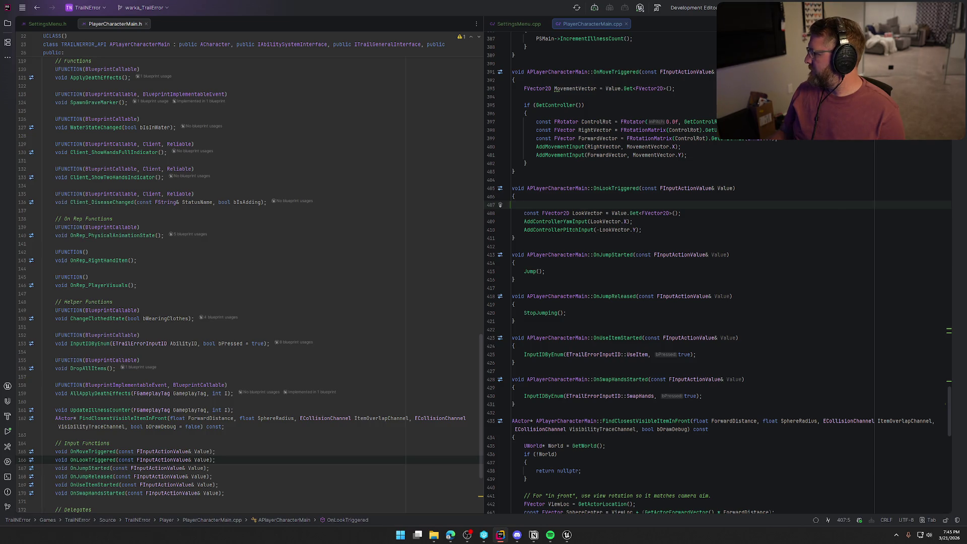
pyautogui.hotkey('alt', 'Tab')
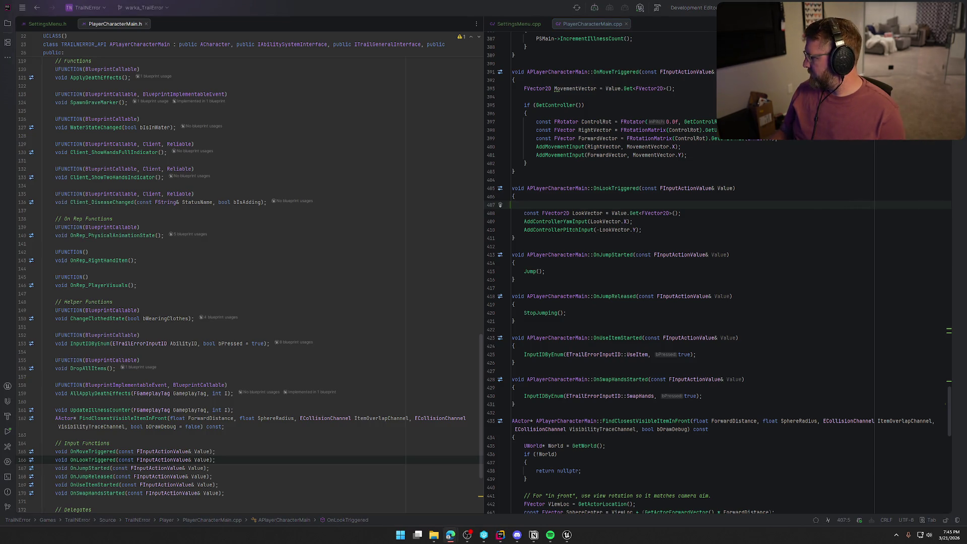
pyautogui.hotkey('alt', 'Tab')
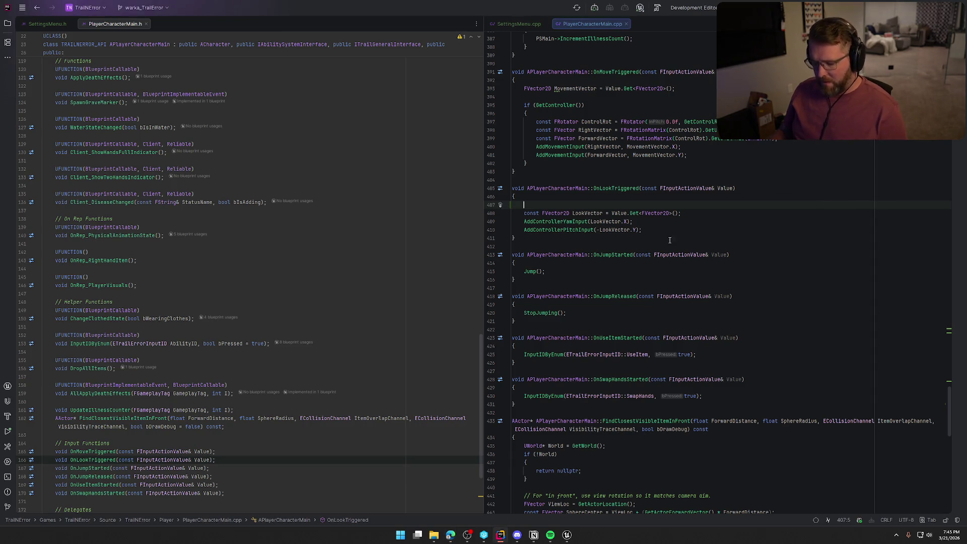
pyautogui.write('UGameUserSettings* Settings = GEngine->GetGameUserSettings();')
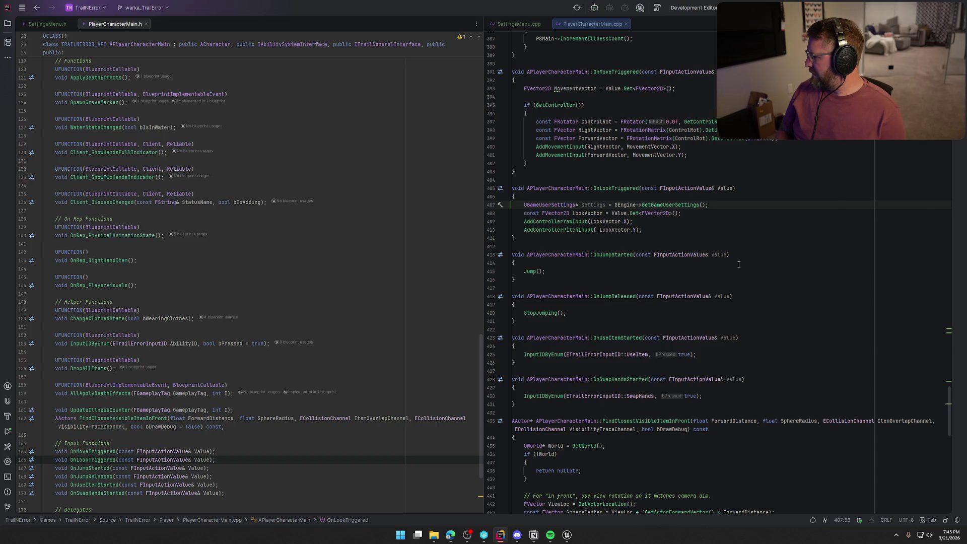
# Extend the yaw line to LookVector.X * Settings-> and select the UGameUserSettings type name.
pyautogui.press('Down')
pyautogui.press('Down')
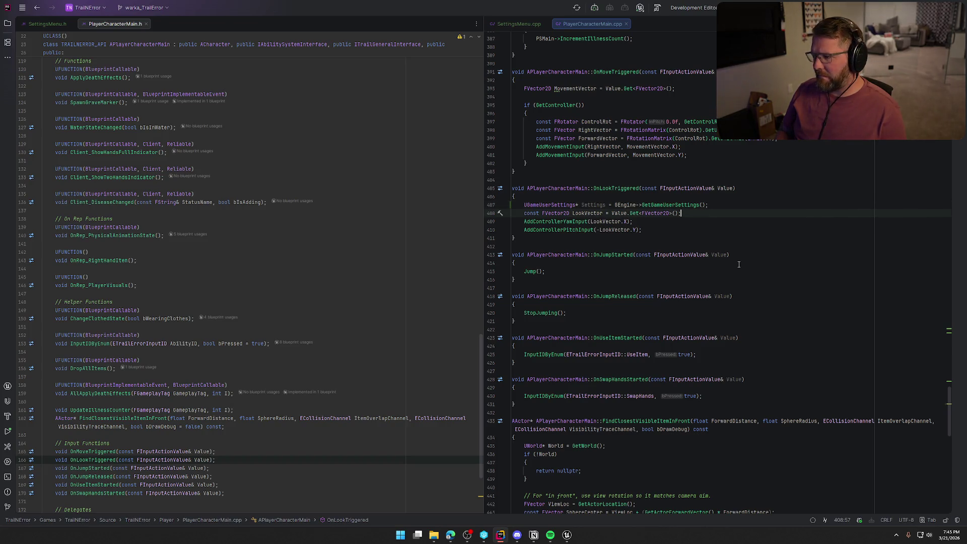
pyautogui.press('Left')
pyautogui.write('* Set')
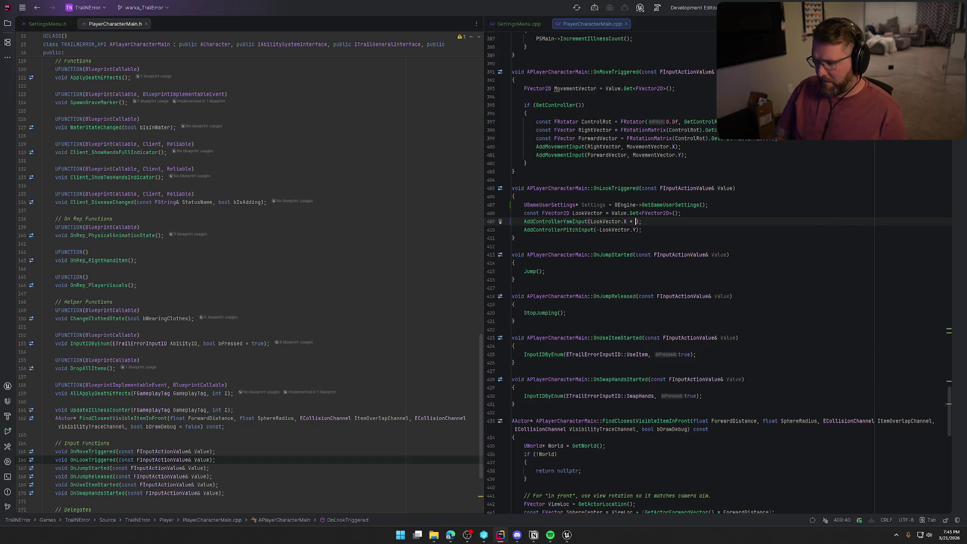
pyautogui.write('tings')
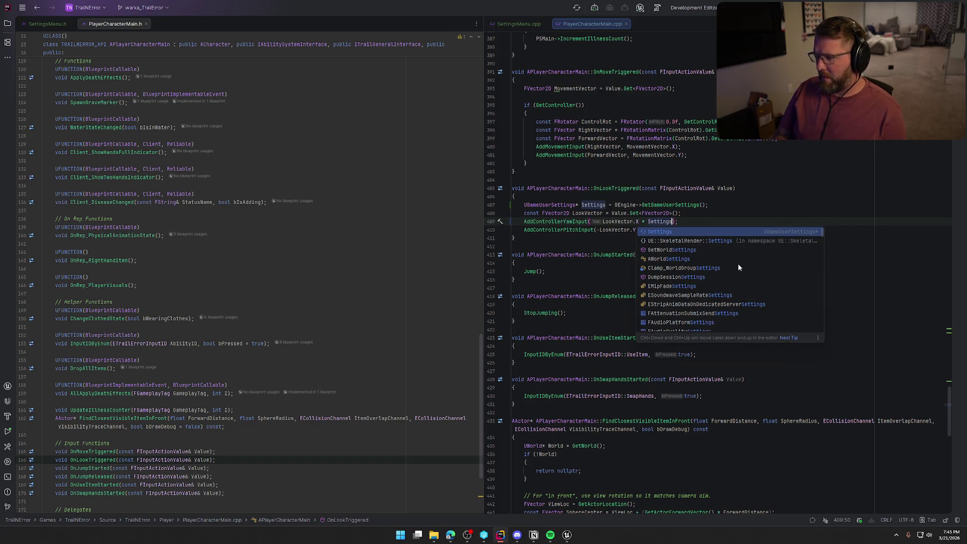
pyautogui.write('->')
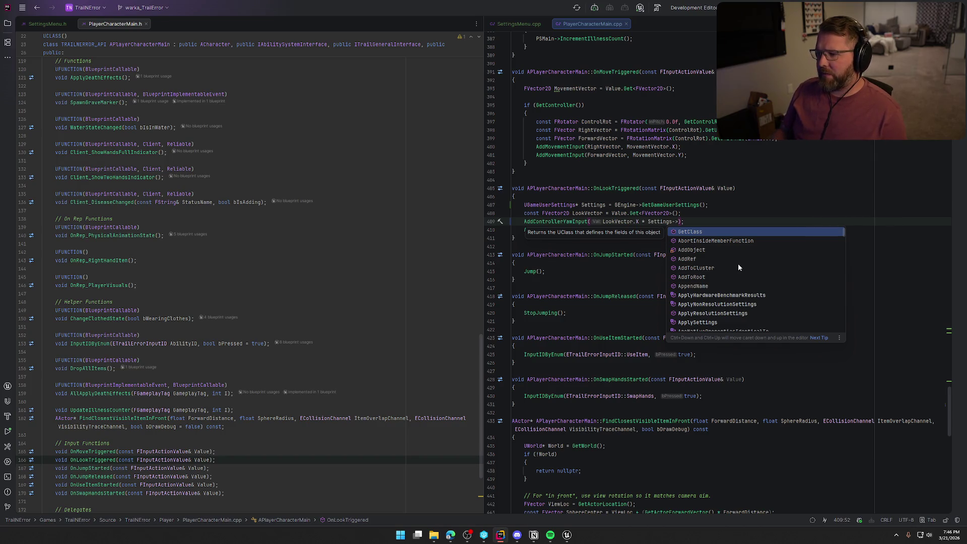
pyautogui.click(678, 205)
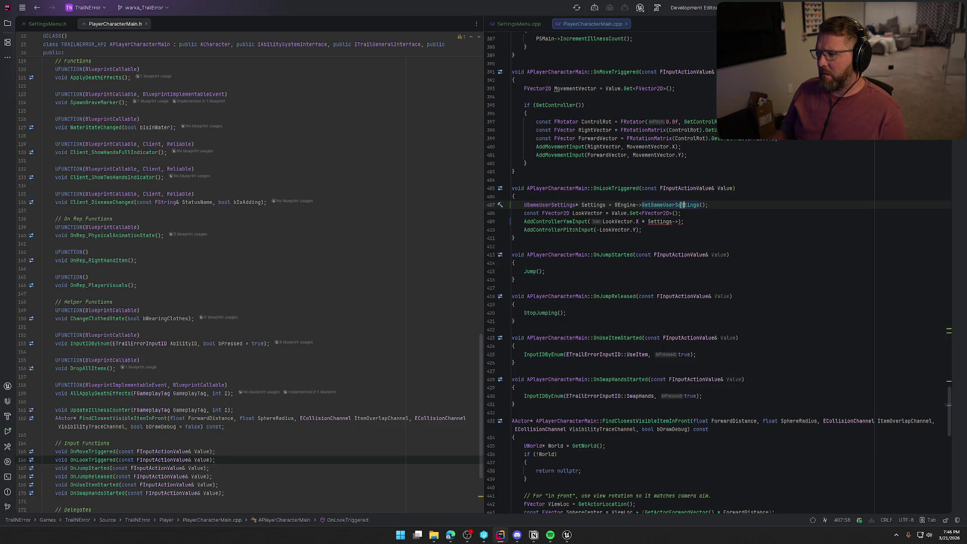
pyautogui.click(670, 205)
pyautogui.click(686, 216)
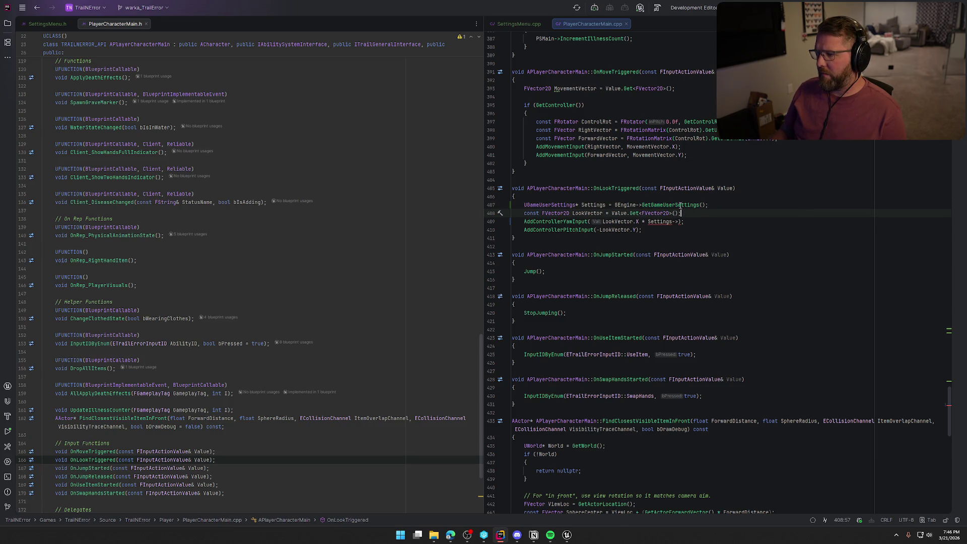
pyautogui.moveTo(680, 206)
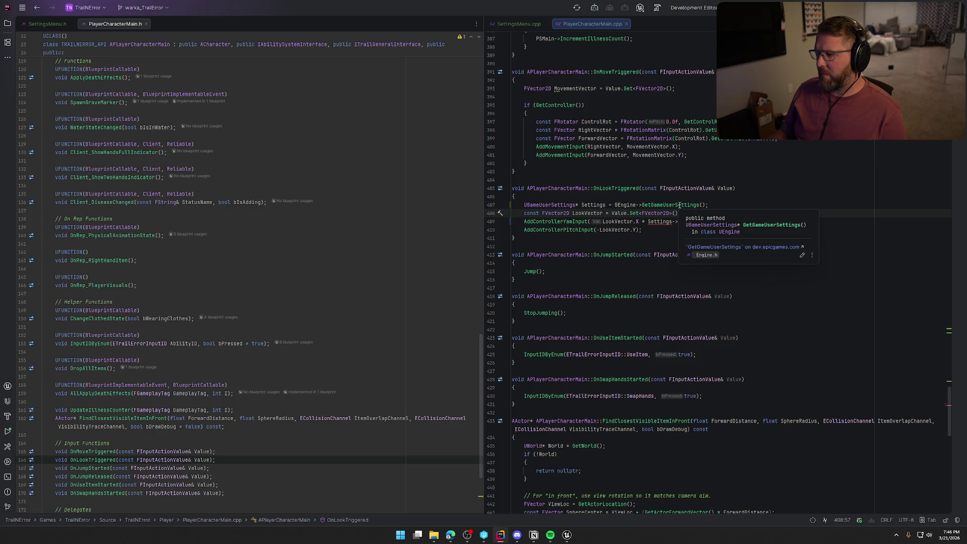
pyautogui.doubleClick(553, 205)
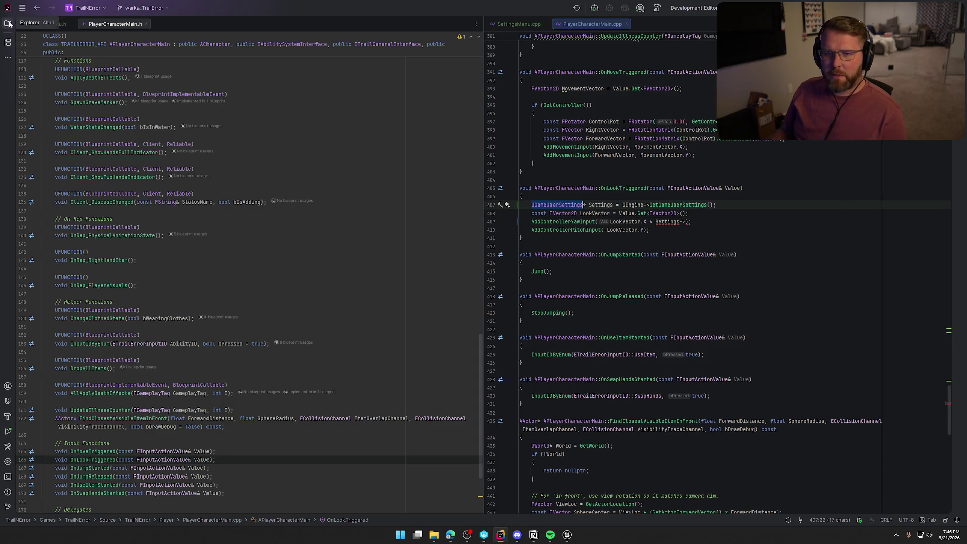
# Open DeviceSettings.h from the GameObjects folder in the left editor pane.
pyautogui.click(8, 23)
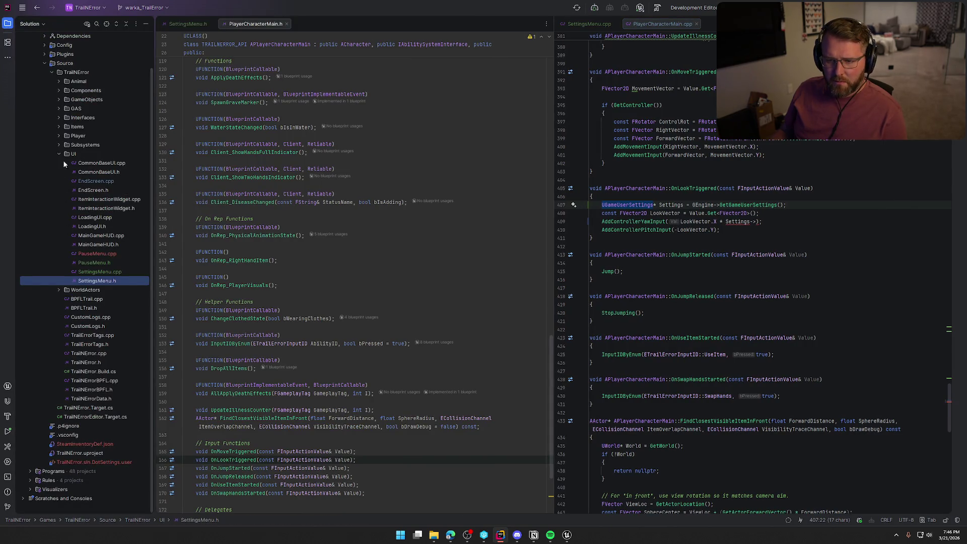
pyautogui.click(60, 100)
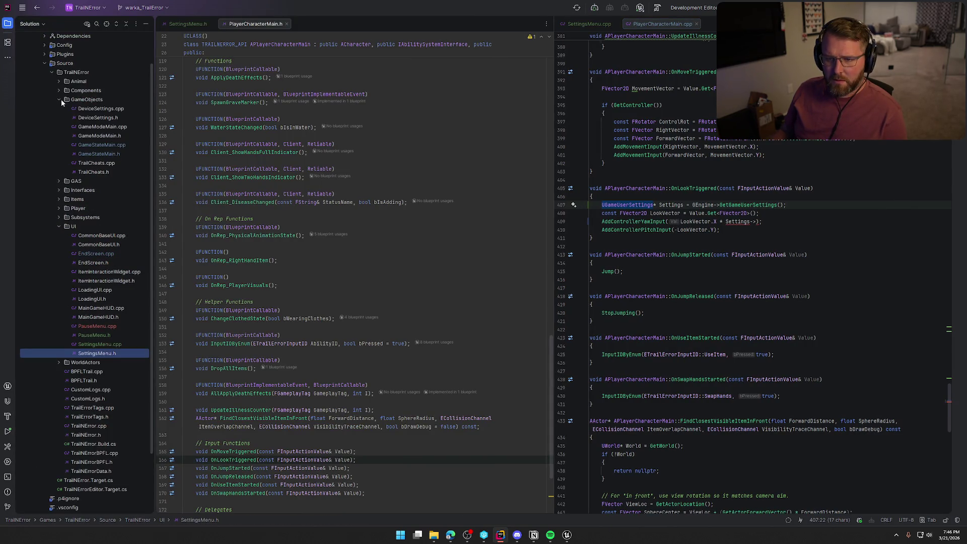
pyautogui.doubleClick(92, 118)
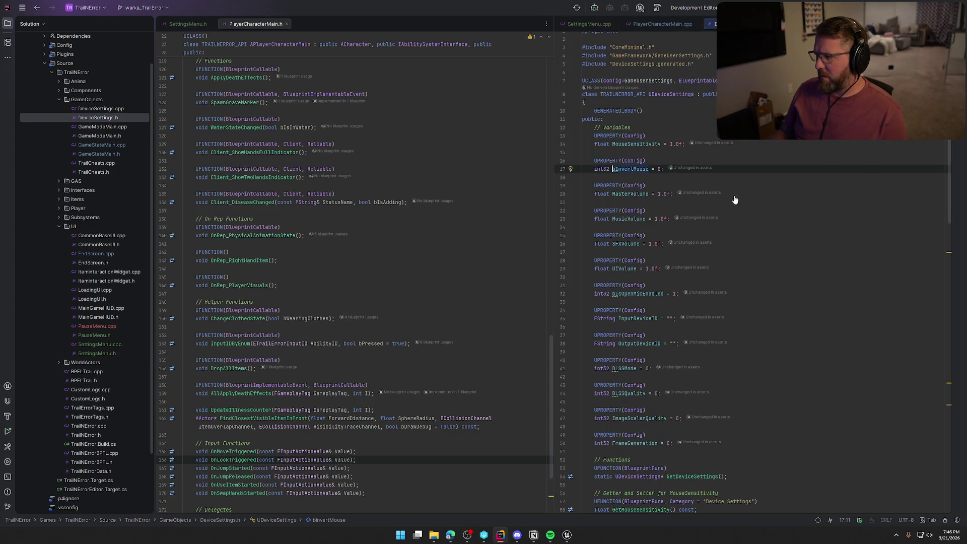
pyautogui.click(8, 24)
pyautogui.moveTo(665, 23)
pyautogui.mouseDown()
pyautogui.moveTo(629, 41)
pyautogui.moveTo(202, 101)
pyautogui.moveTo(117, 27)
pyautogui.moveTo(222, 23)
pyautogui.moveTo(184, 21)
pyautogui.mouseUp()
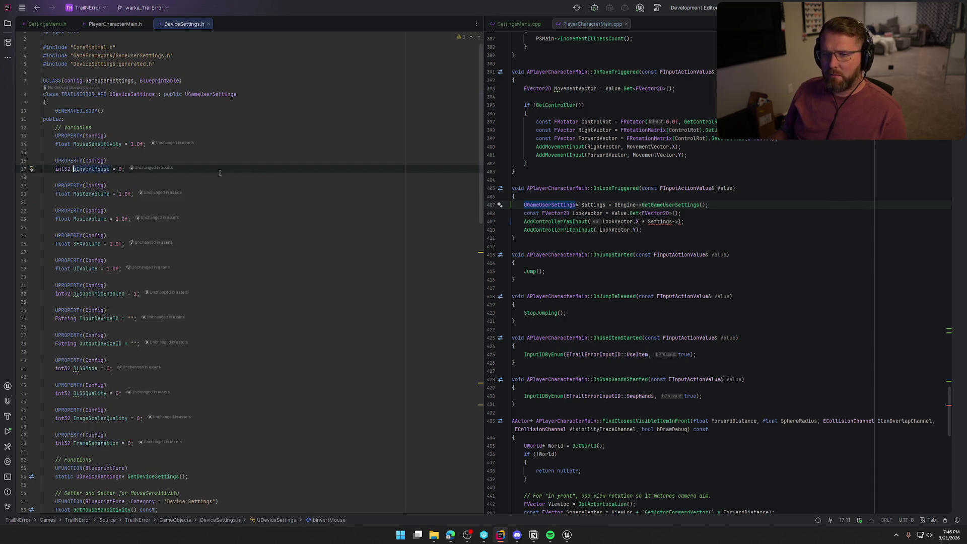
# Change the Settings variable's type from UGameUserSettings to UDeviceSettings.
pyautogui.doubleClick(546, 202)
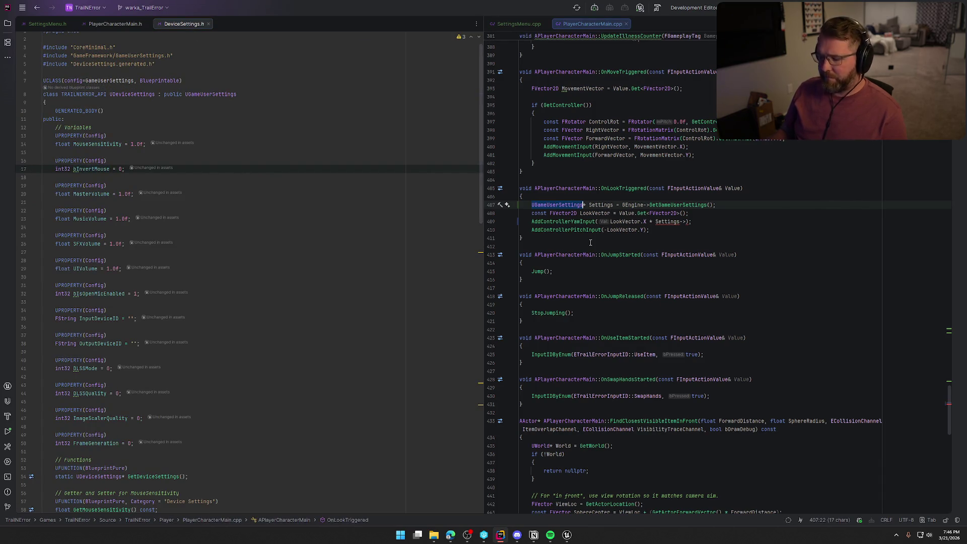
pyautogui.write('UDevice')
pyautogui.write('Sett')
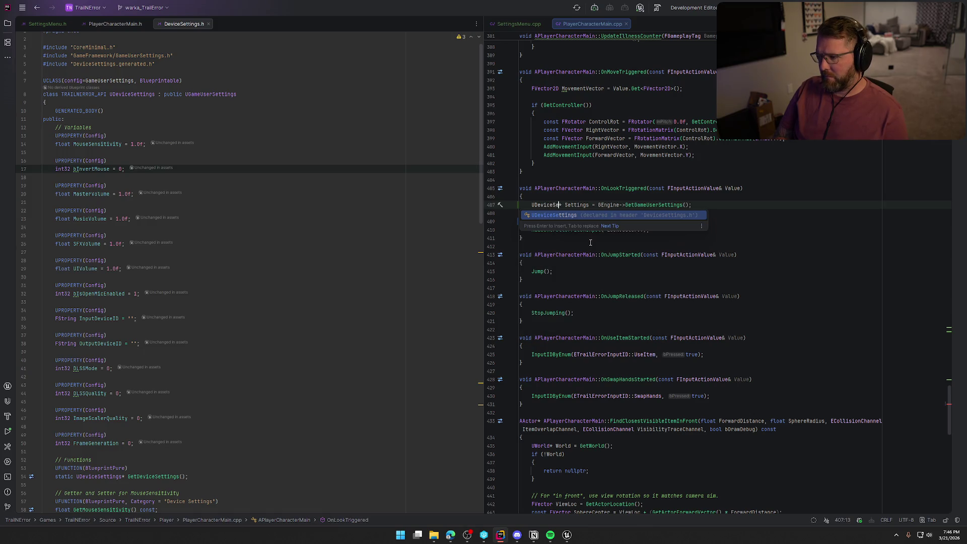
pyautogui.press('Return')
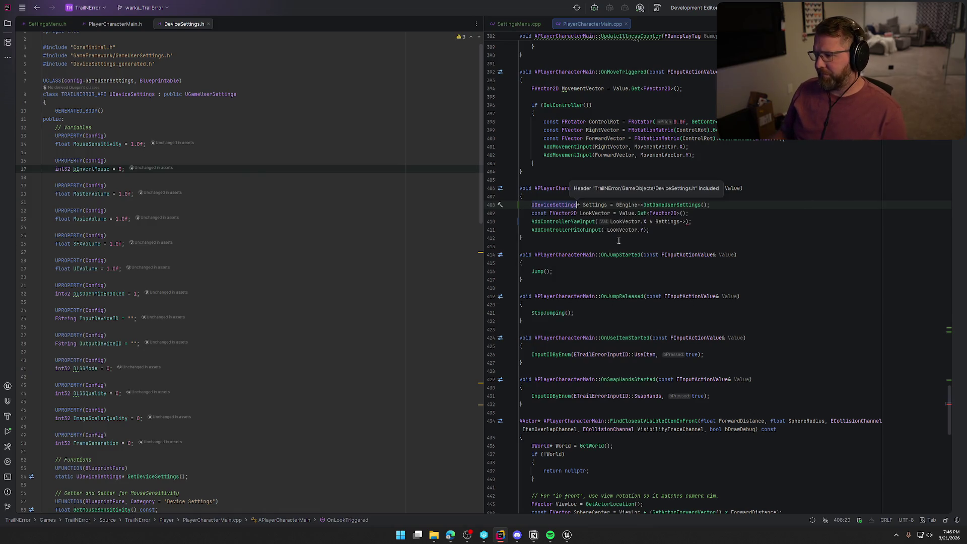
pyautogui.click(686, 222)
# Cast the GetGameUserSettings() result to UDeviceSettings on the Settings line.
pyautogui.moveTo(593, 208)
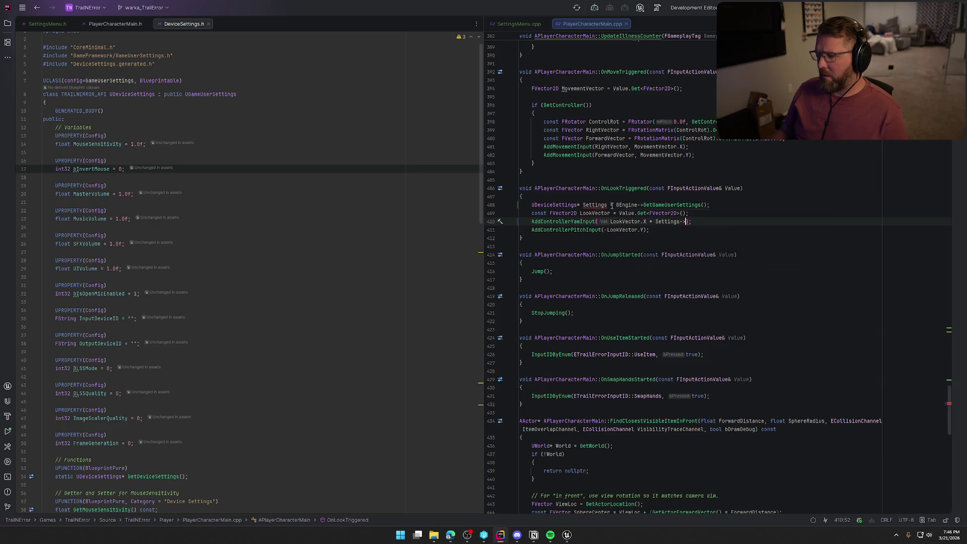
pyautogui.moveTo(672, 205)
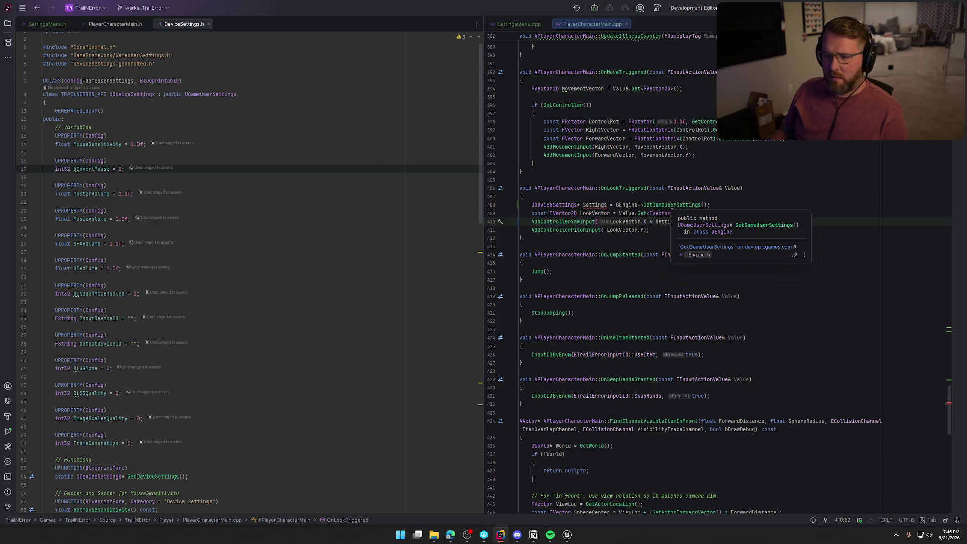
pyautogui.click(710, 205)
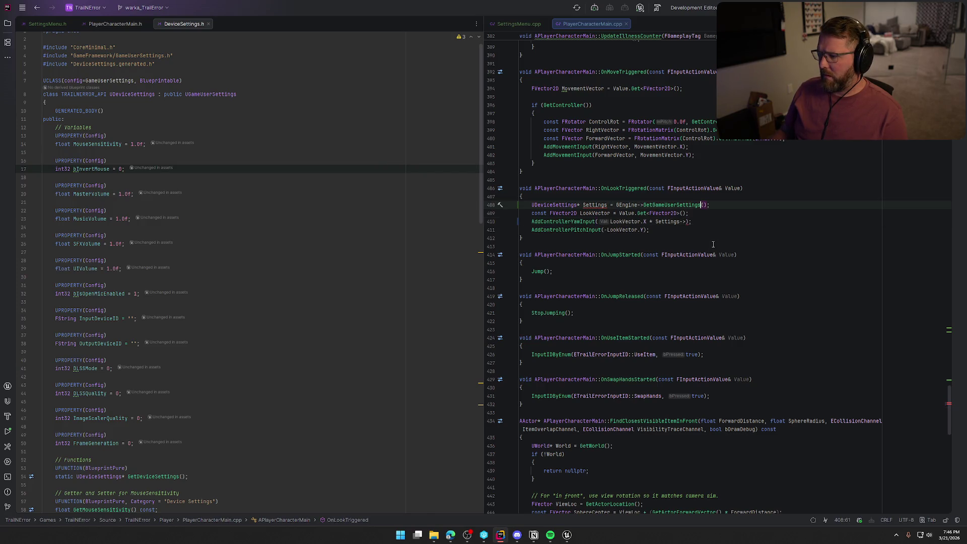
pyautogui.press('BackSpace')
pyautogui.press('BackSpace')
pyautogui.press('BackSpace')
pyautogui.write('->GetDeviceSettings(')
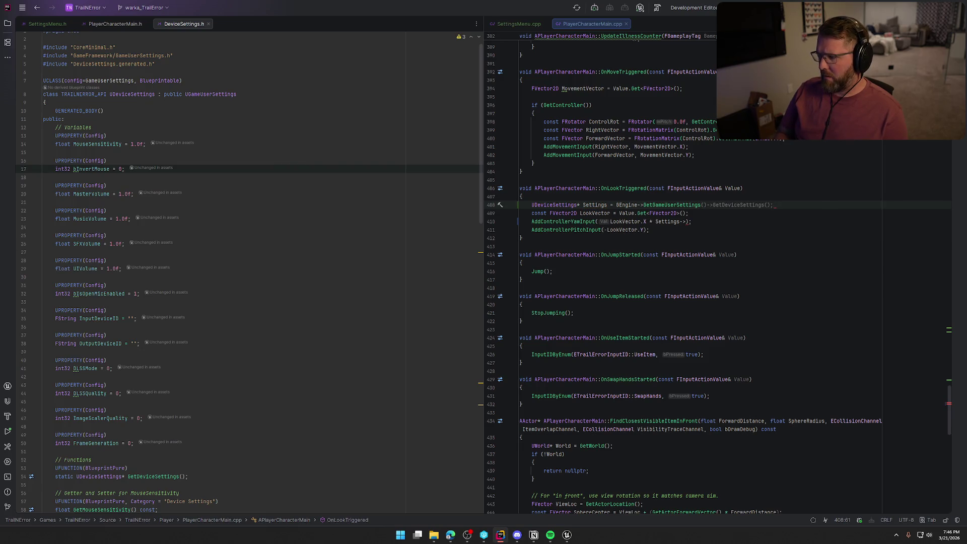
pyautogui.write('<')
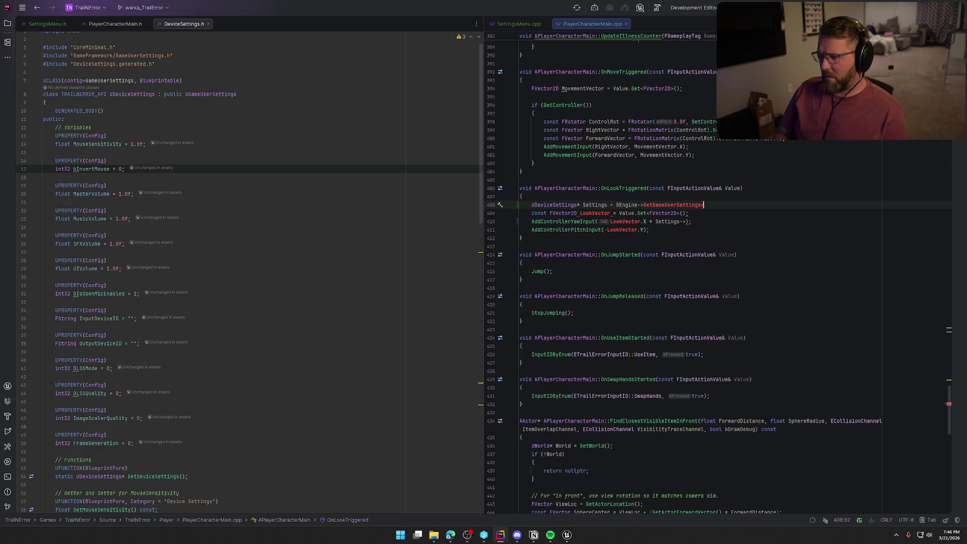
pyautogui.write('UDeviceSettings')
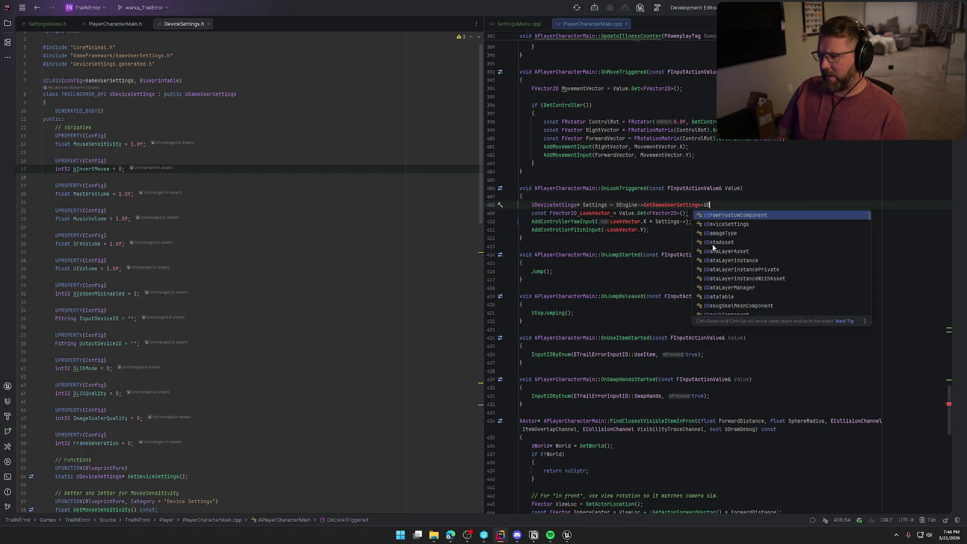
pyautogui.write('>()')
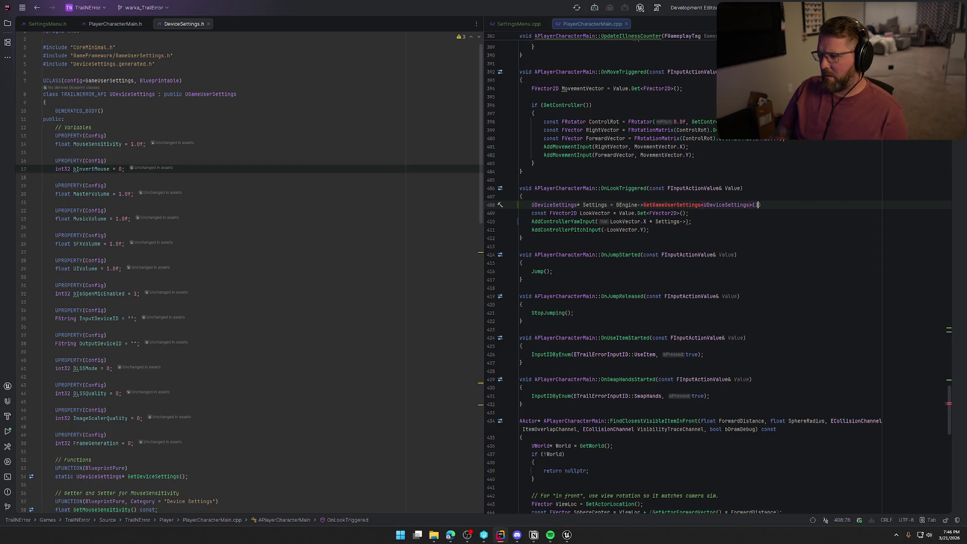
pyautogui.write(';')
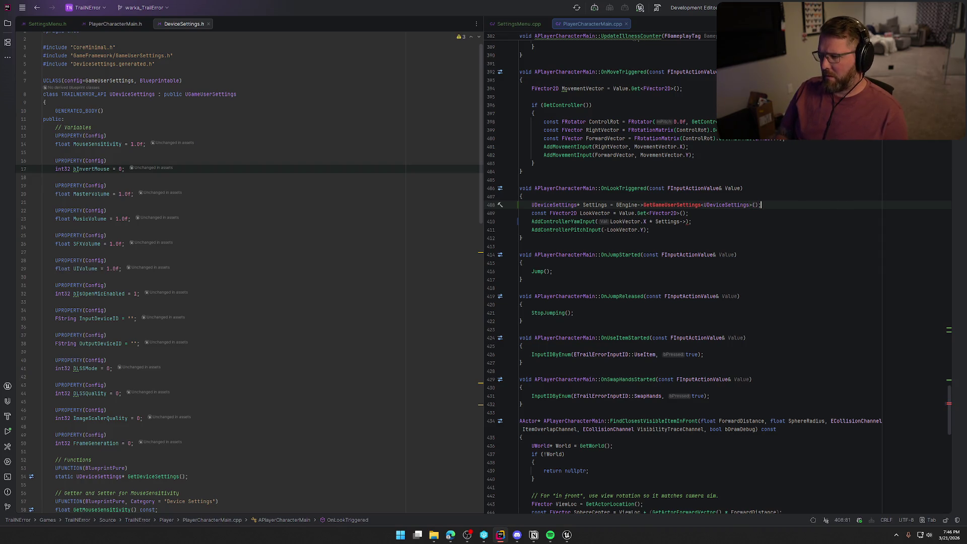
pyautogui.press('BackSpace')
pyautogui.press('BackSpace')
pyautogui.press('BackSpace')
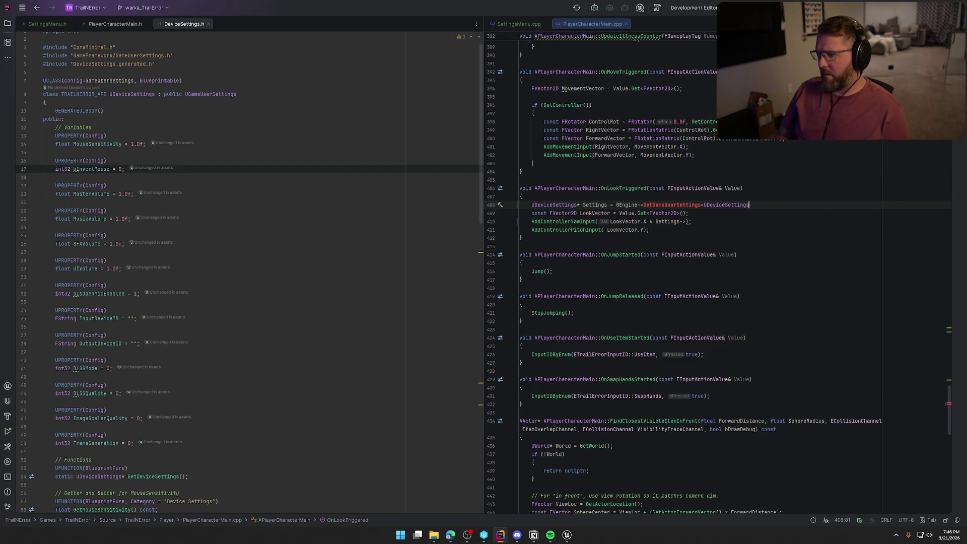
pyautogui.write('();')
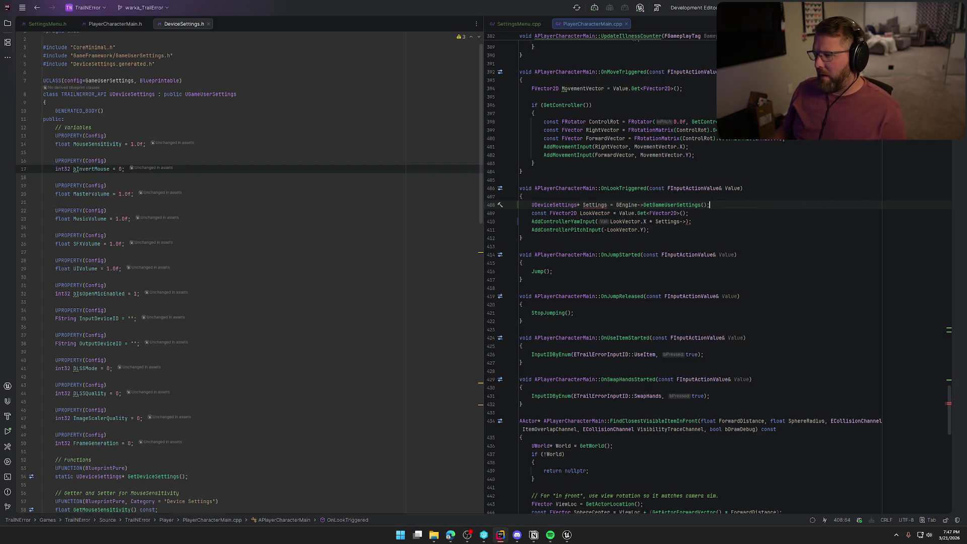
pyautogui.write('Cast')
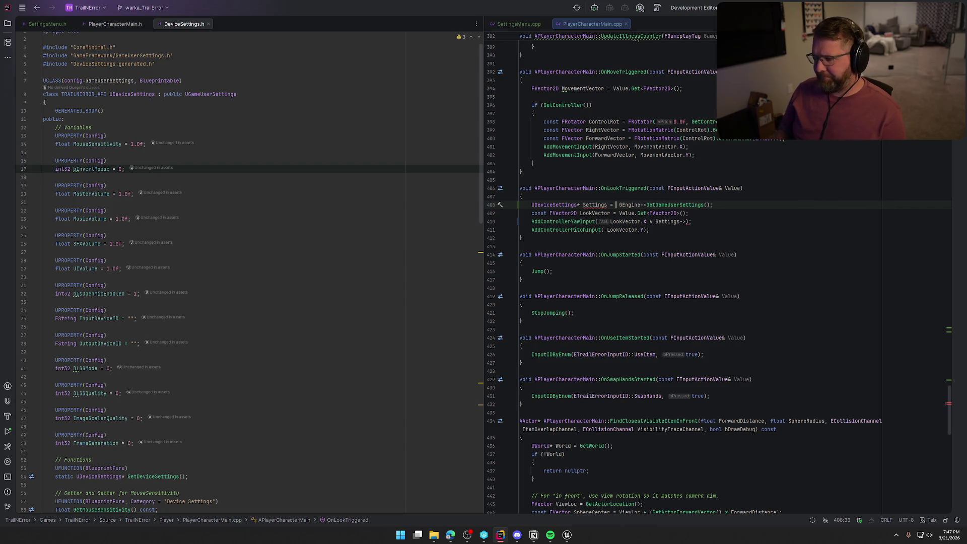
pyautogui.write('<UDevice')
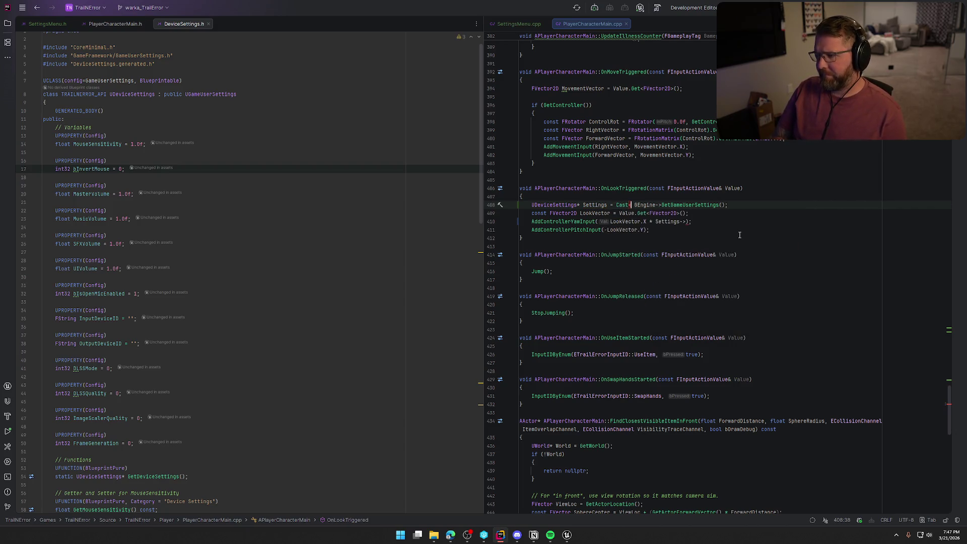
pyautogui.press('Return')
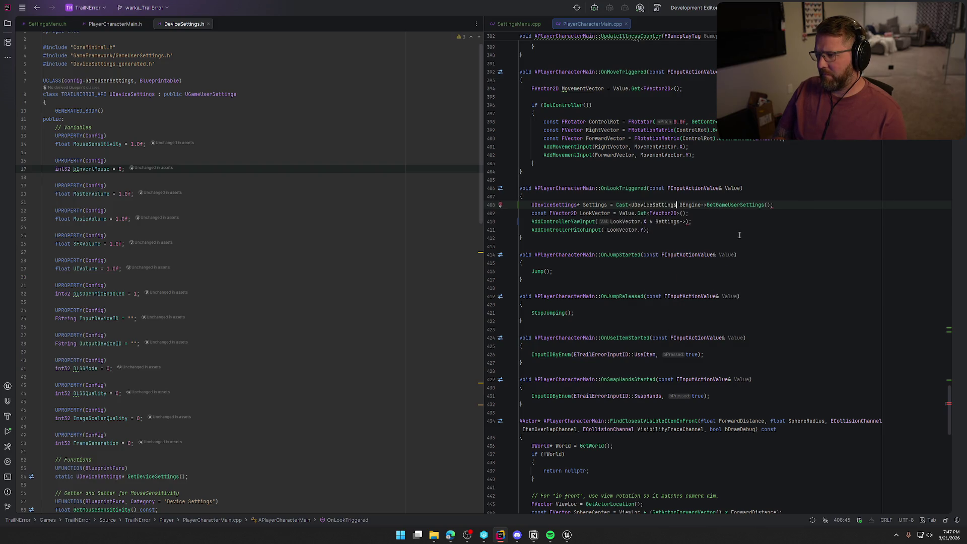
pyautogui.write('>')
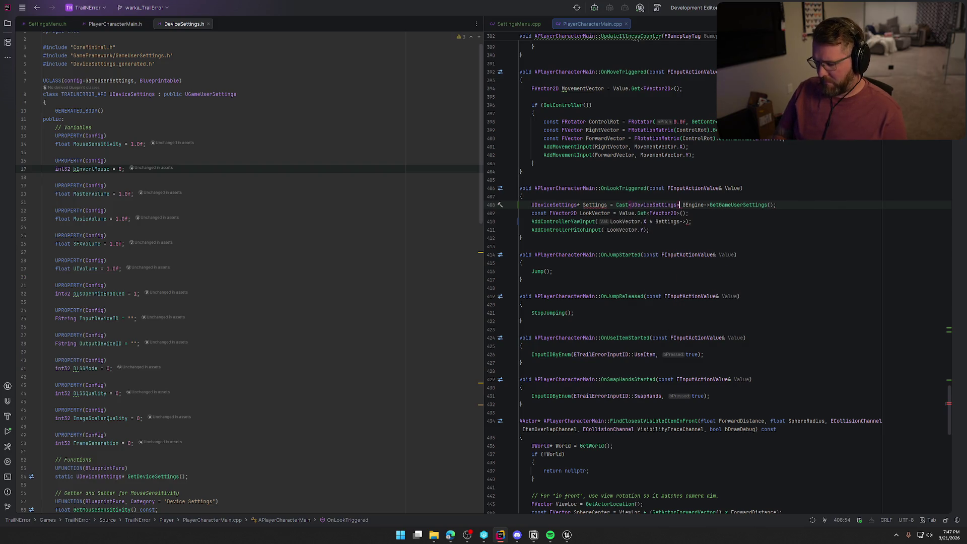
pyautogui.write('(')
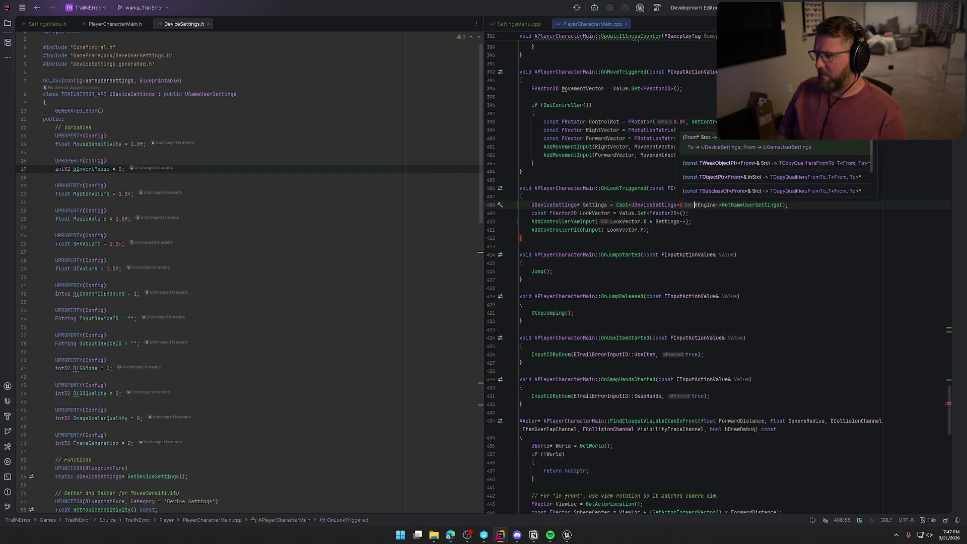
pyautogui.write(')')
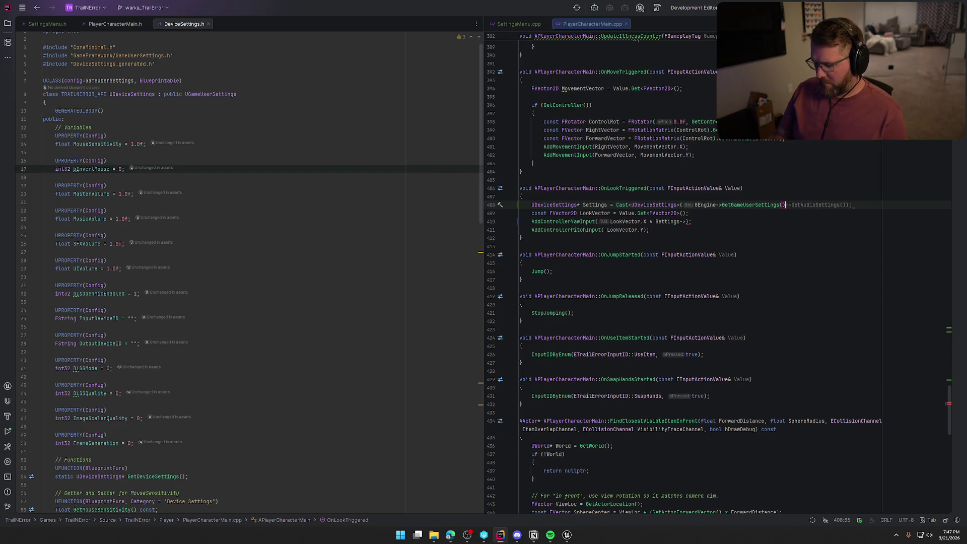
# Append * Settings->MouseSensitivity to both the yaw and pitch input lines.
pyautogui.click(688, 213)
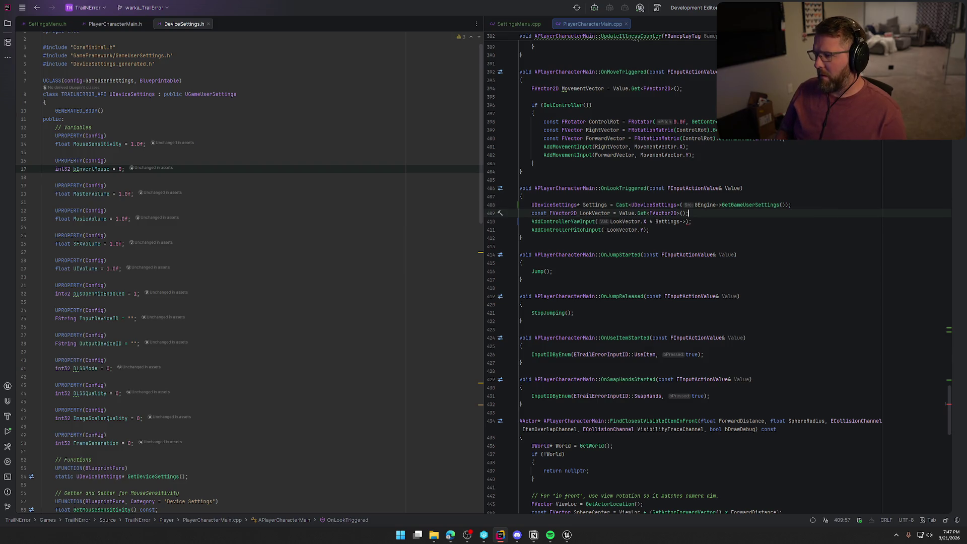
pyautogui.click(692, 221)
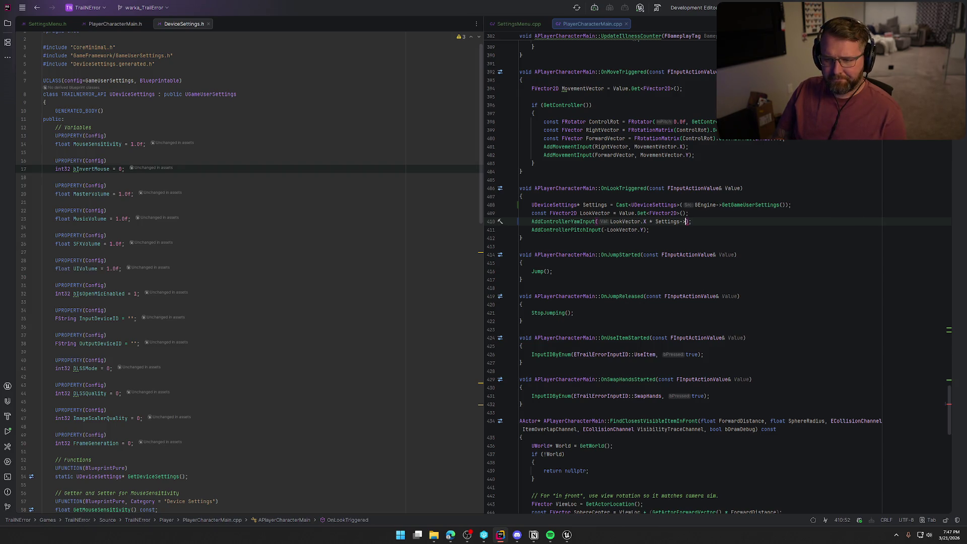
pyautogui.write('Mouse')
pyautogui.press('Return')
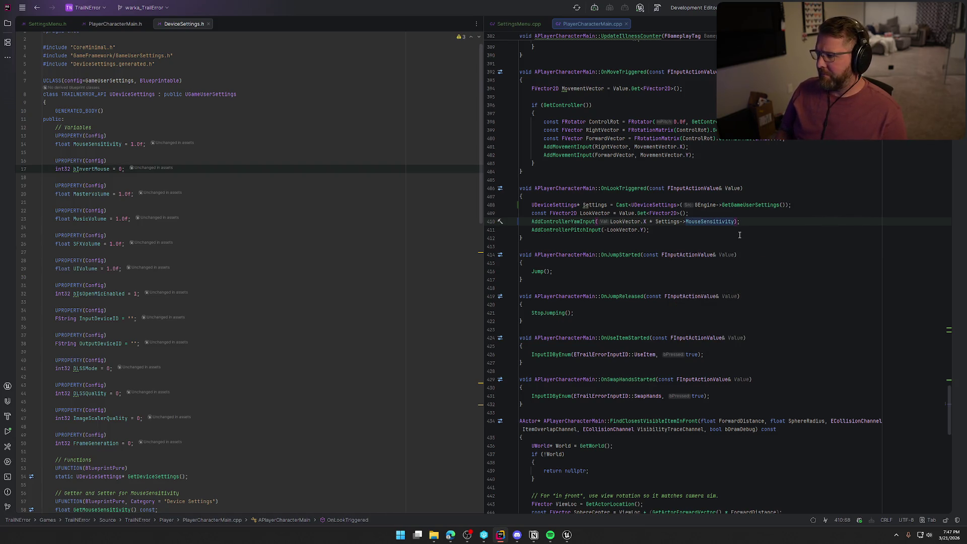
pyautogui.hotkey('shift', 'Left')
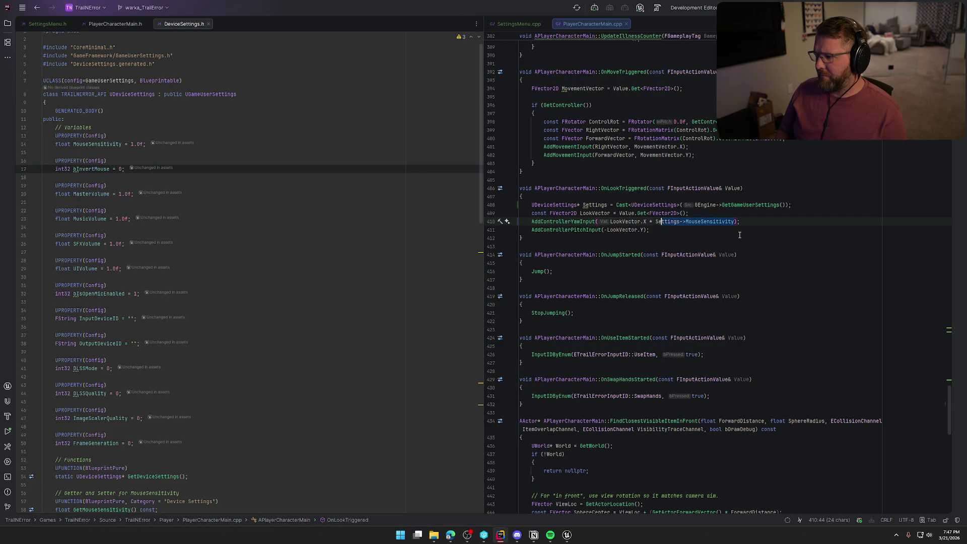
pyautogui.press('Down')
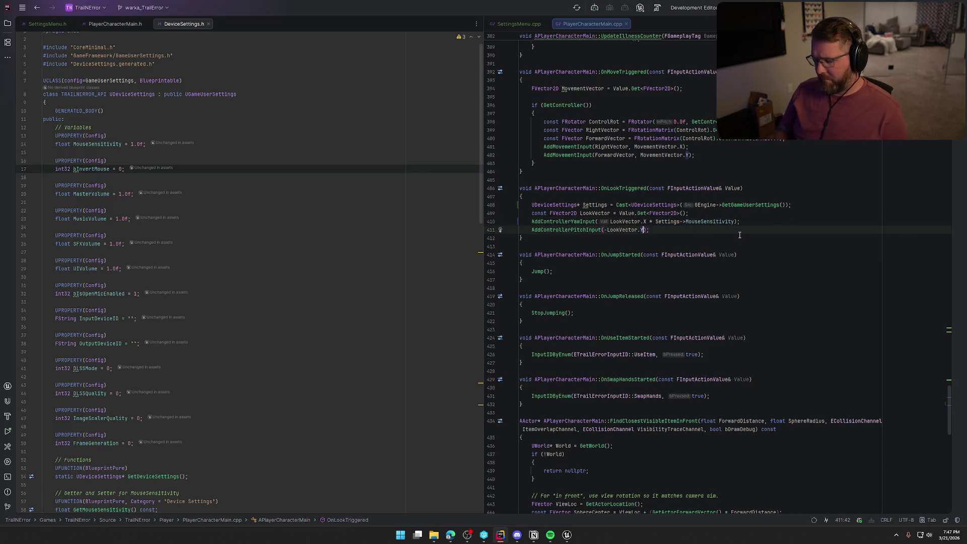
pyautogui.write('* Settings->MouseSensitivity')
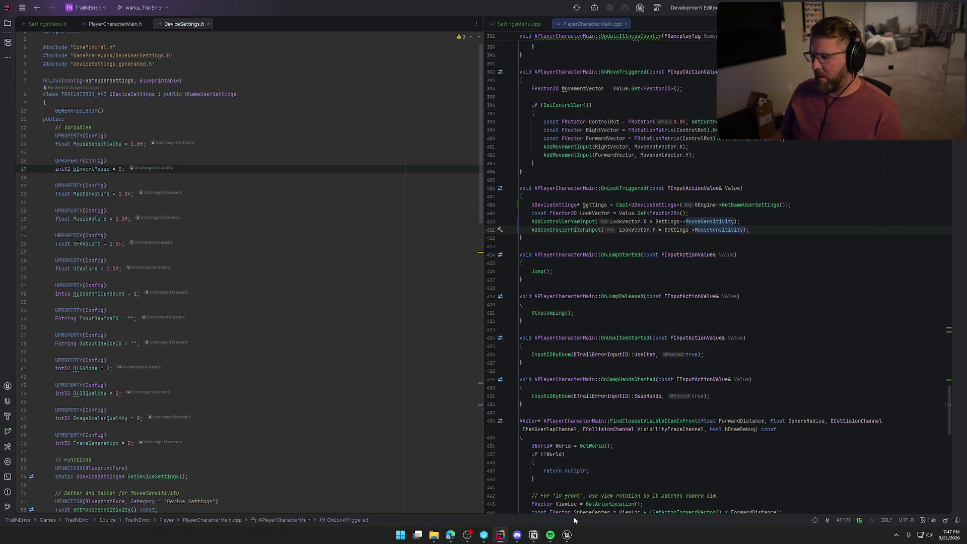
pyautogui.click(568, 535)
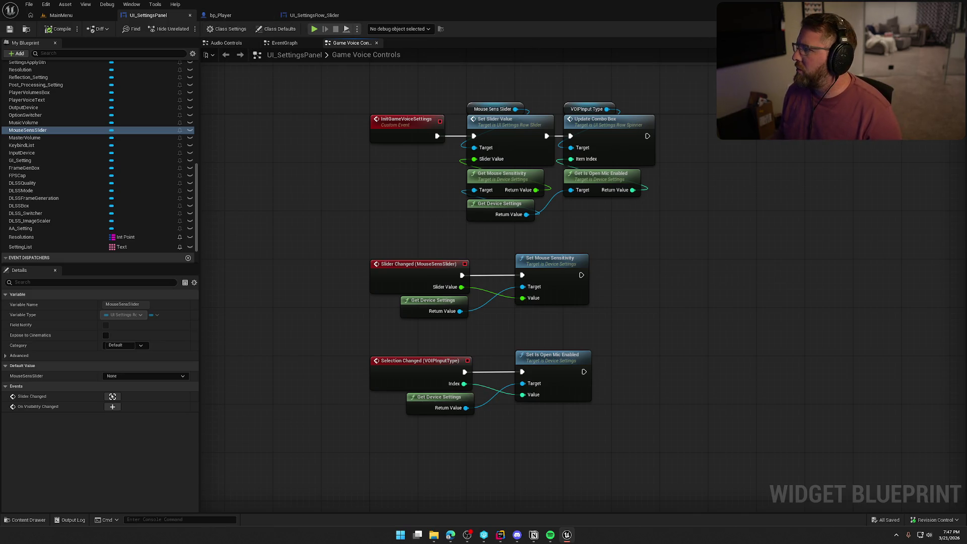
# Select the VOIP Method row and open Set Is Open Mic Enabled from its Selection Changed handler.
pyautogui.click(910, 28)
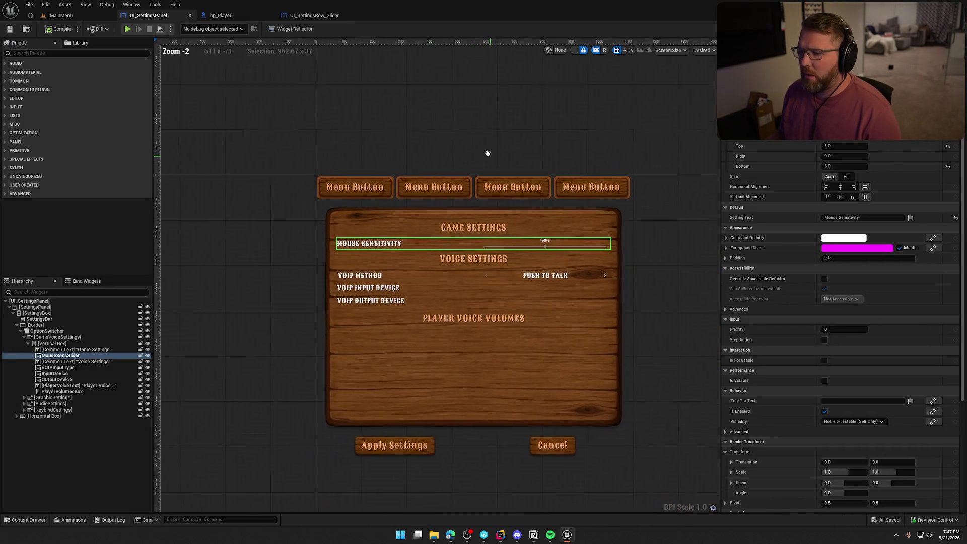
pyautogui.scroll(2, 525, 218)
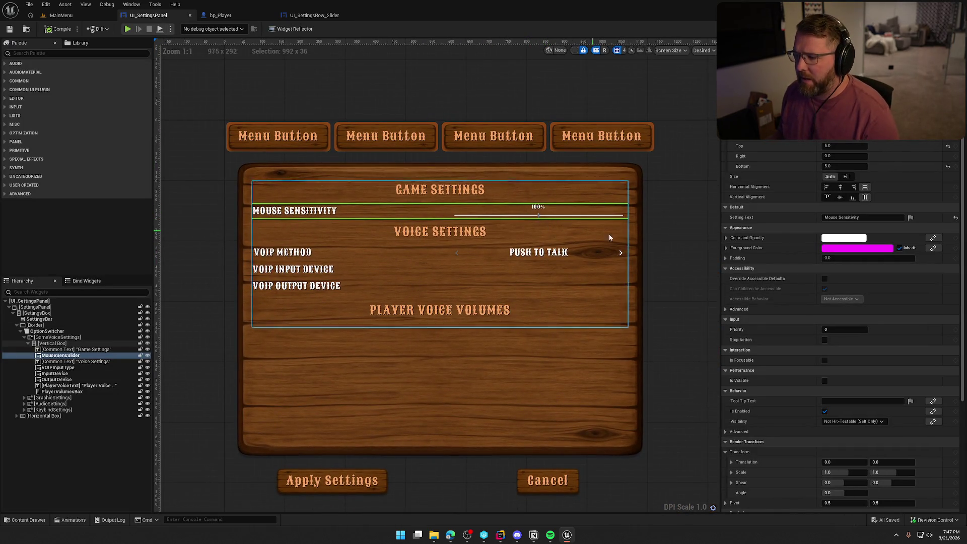
pyautogui.click(656, 280)
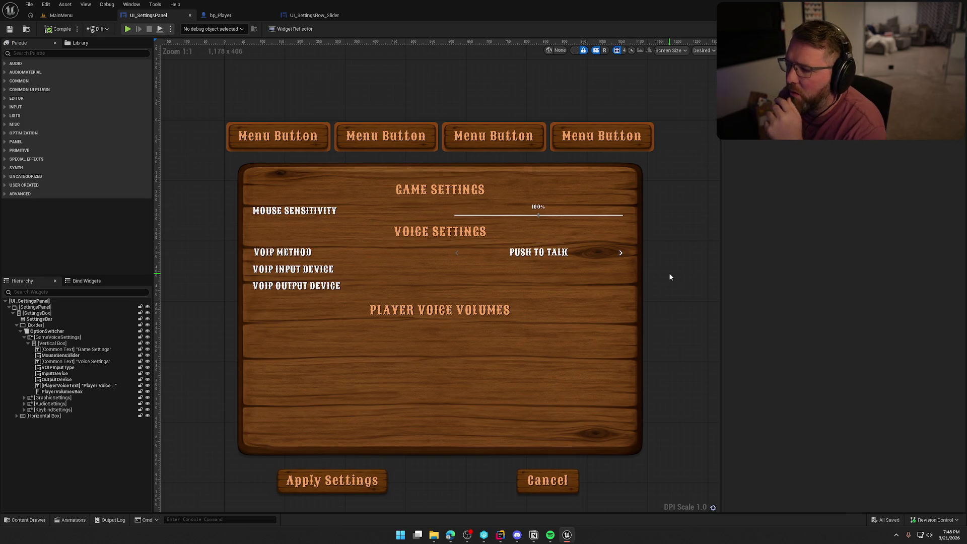
pyautogui.click(504, 254)
pyautogui.scroll(-6, 806, 353)
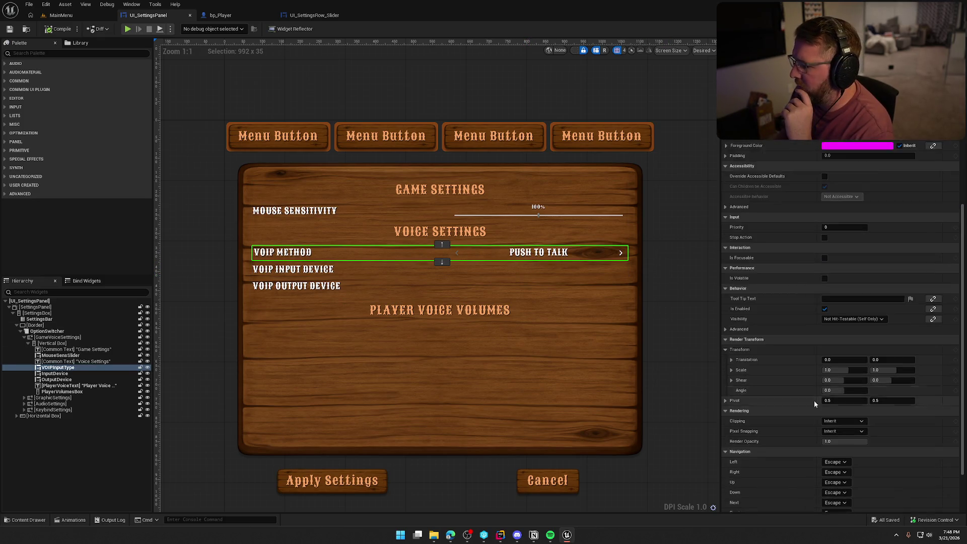
pyautogui.click(846, 500)
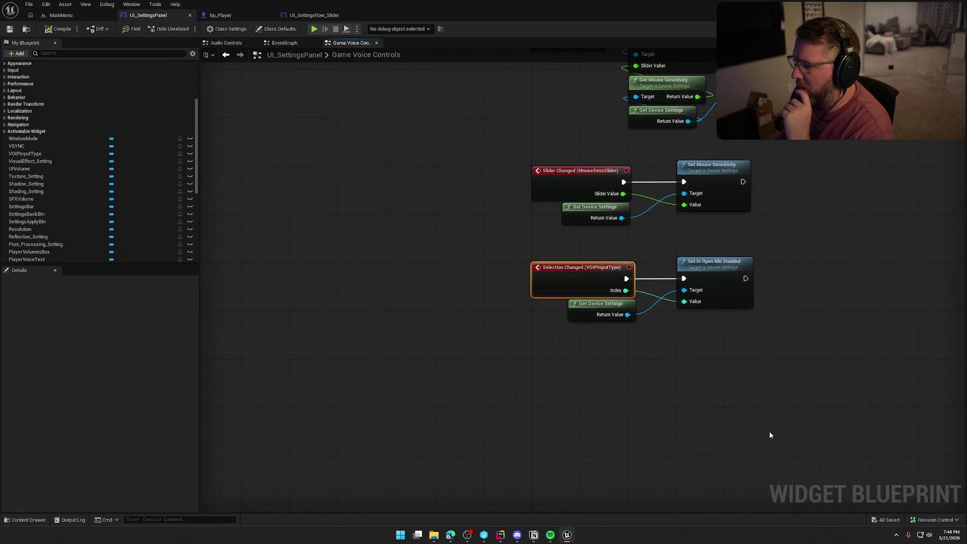
pyautogui.moveTo(756, 415)
pyautogui.mouseDown()
pyautogui.moveTo(579, 388)
pyautogui.moveTo(563, 364)
pyautogui.moveTo(553, 373)
pyautogui.mouseUp()
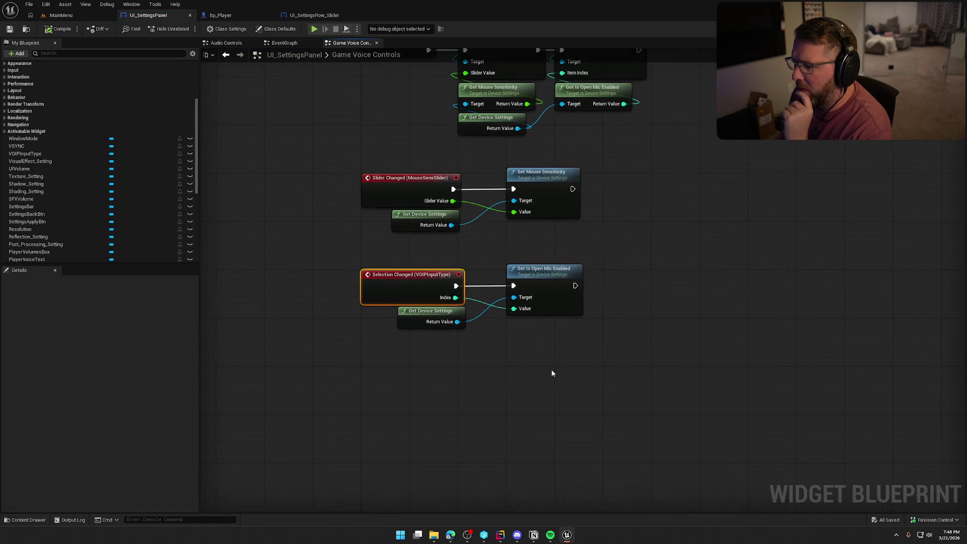
pyautogui.click(569, 281)
pyautogui.doubleClick(569, 282)
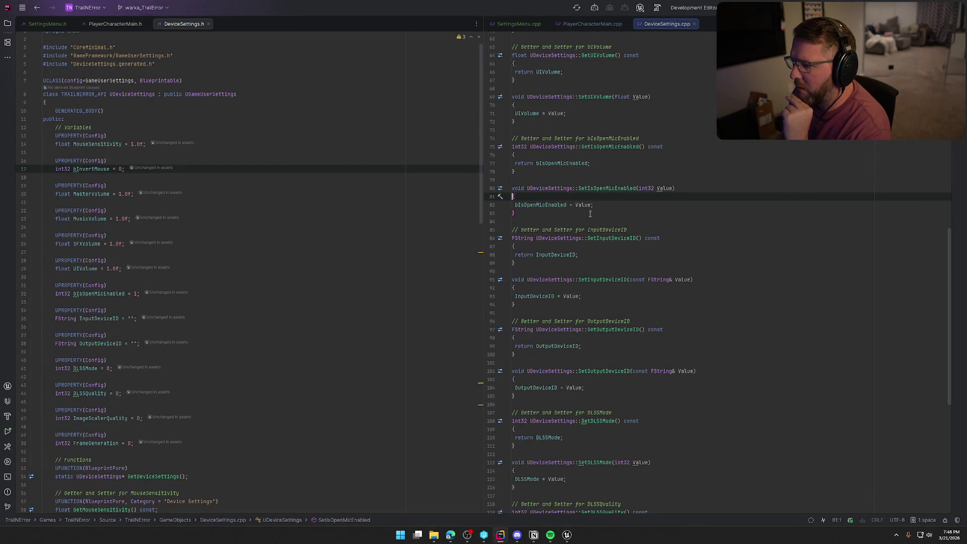
pyautogui.click(553, 205)
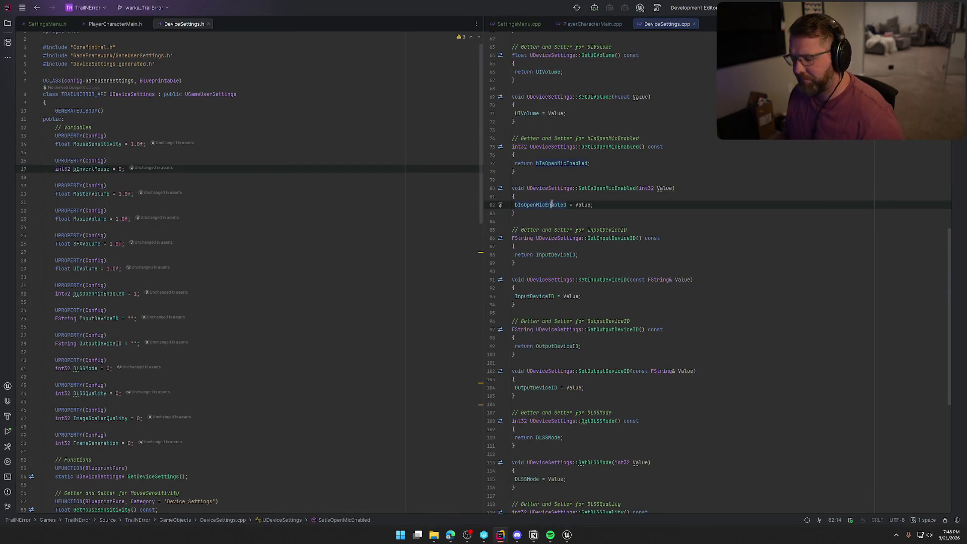
pyautogui.keyDown('ctrl'); pyautogui.click(552, 205); pyautogui.keyUp('ctrl')
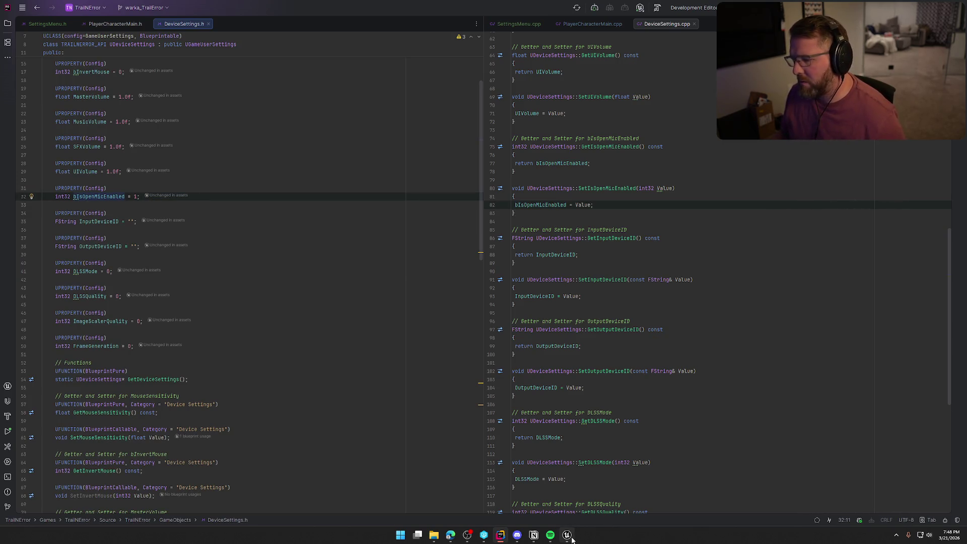
pyautogui.click(579, 523)
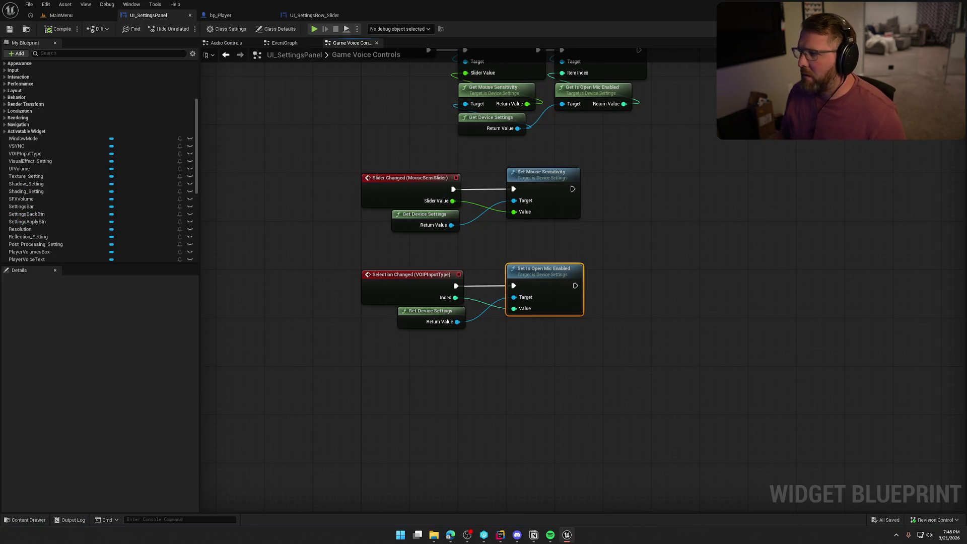
# Set the VOIPInputType row's Setting Value to 1 in the Designer's Details panel.
pyautogui.click(933, 28)
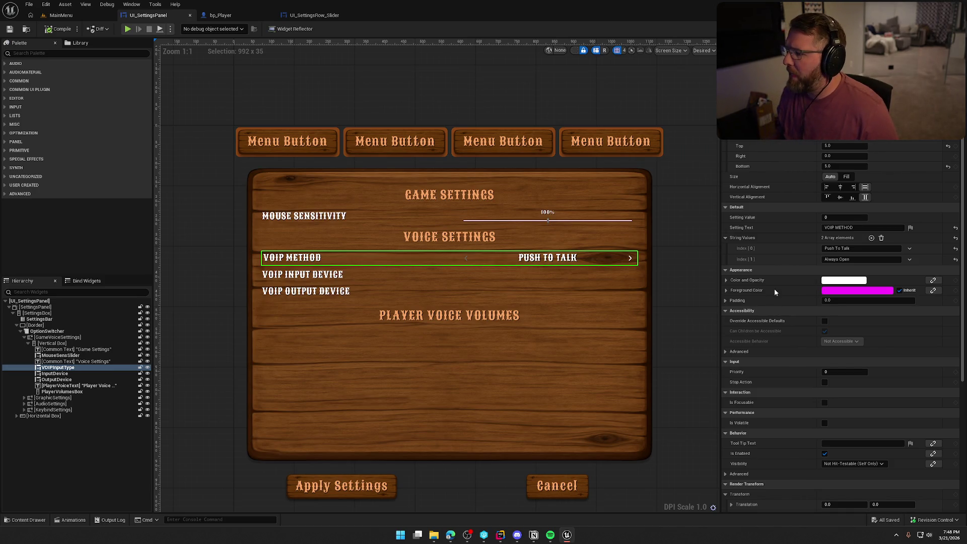
pyautogui.click(831, 218)
pyautogui.write('1')
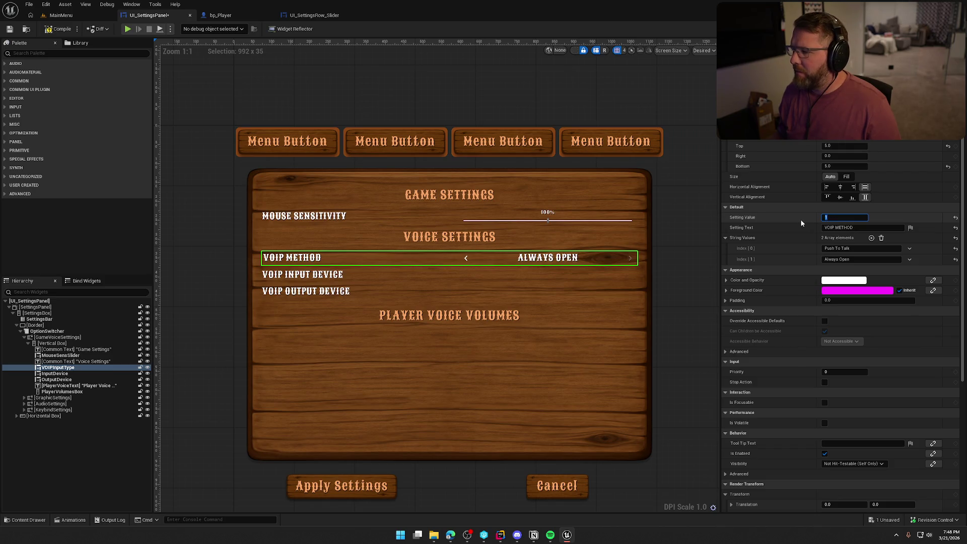
pyautogui.press('Return')
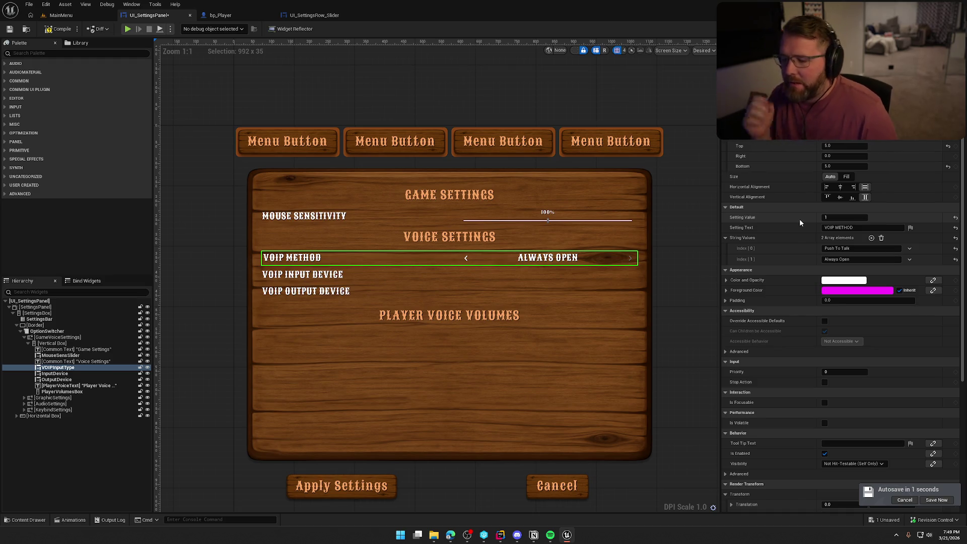
# Select the VOIP Input Device row and review its Details.
pyautogui.click(567, 278)
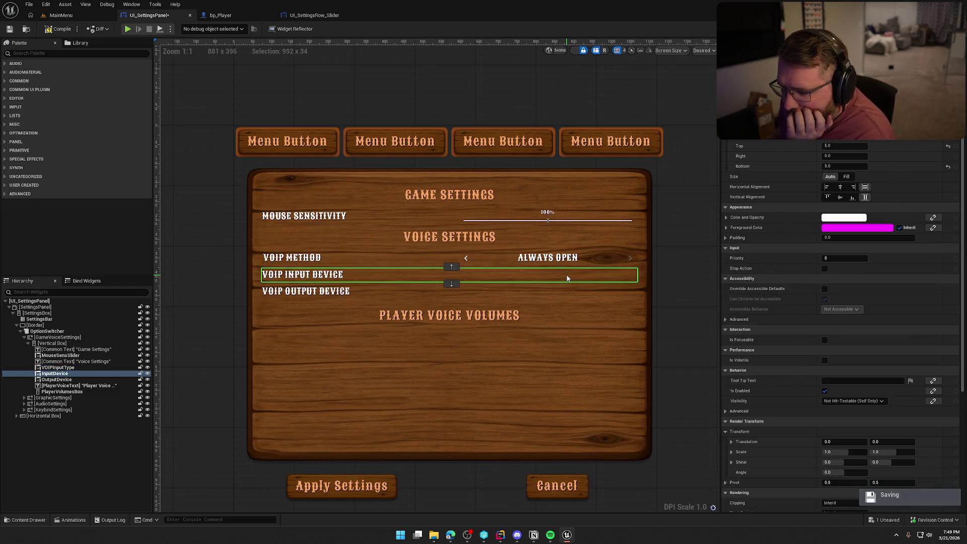
pyautogui.scroll(-3, 797, 349)
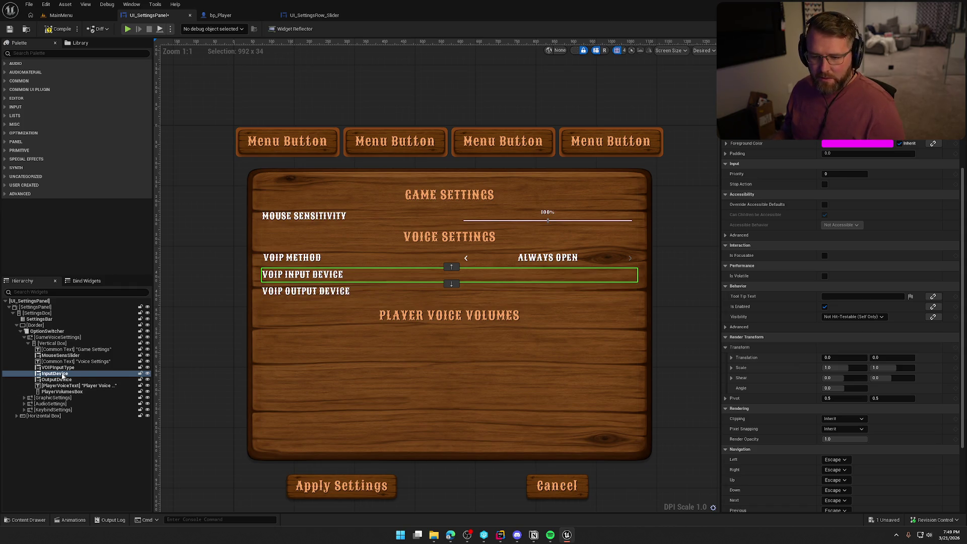
pyautogui.scroll(-3, 781, 289)
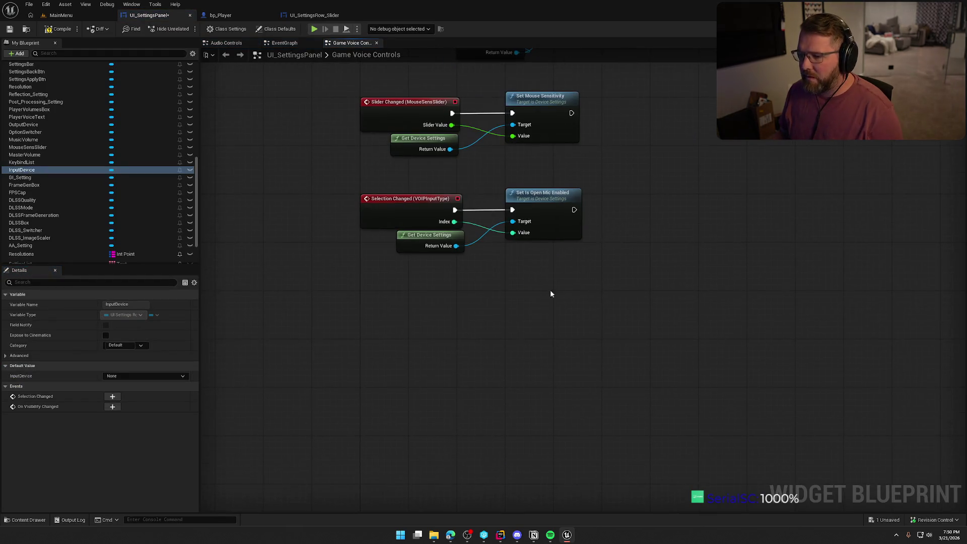
pyautogui.rightClick(545, 319)
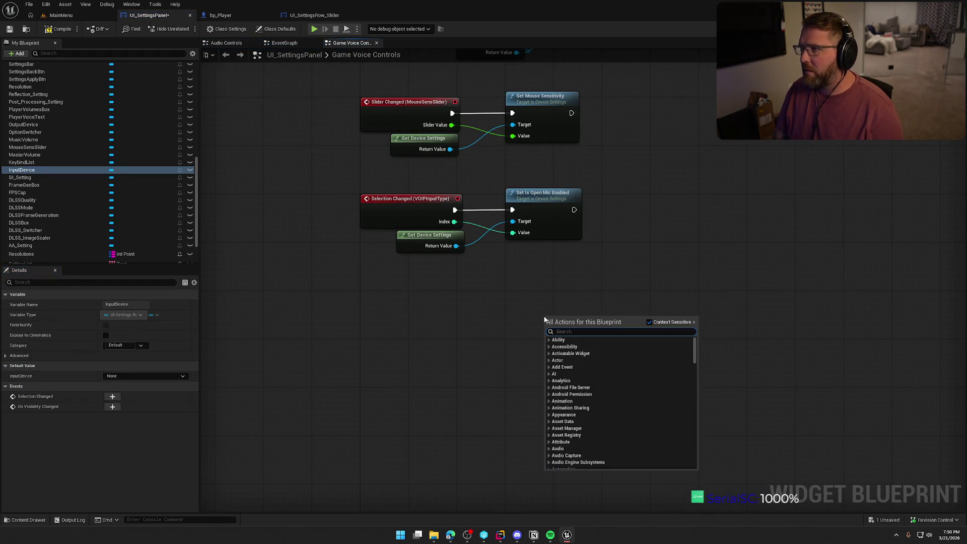
pyautogui.write('get avail')
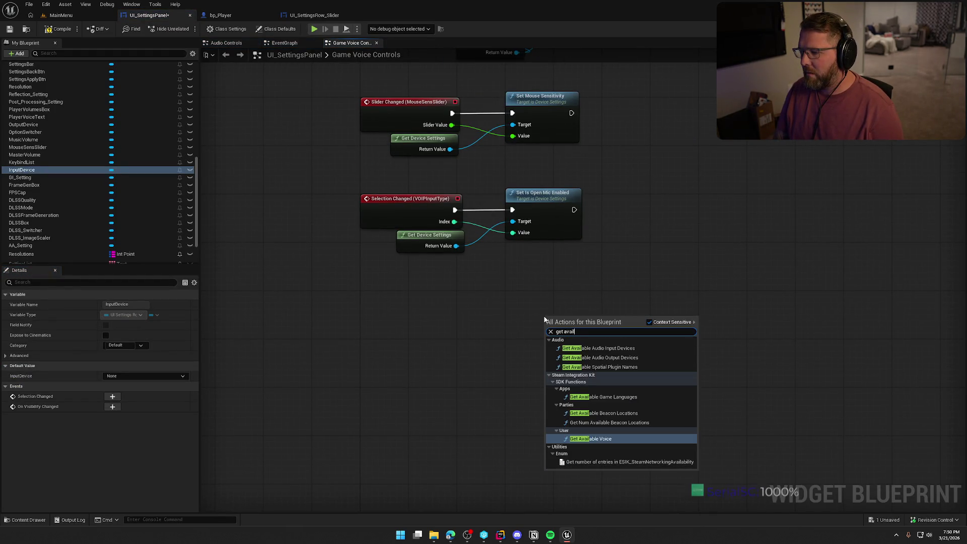
pyautogui.write('able audio input')
pyautogui.press('Return')
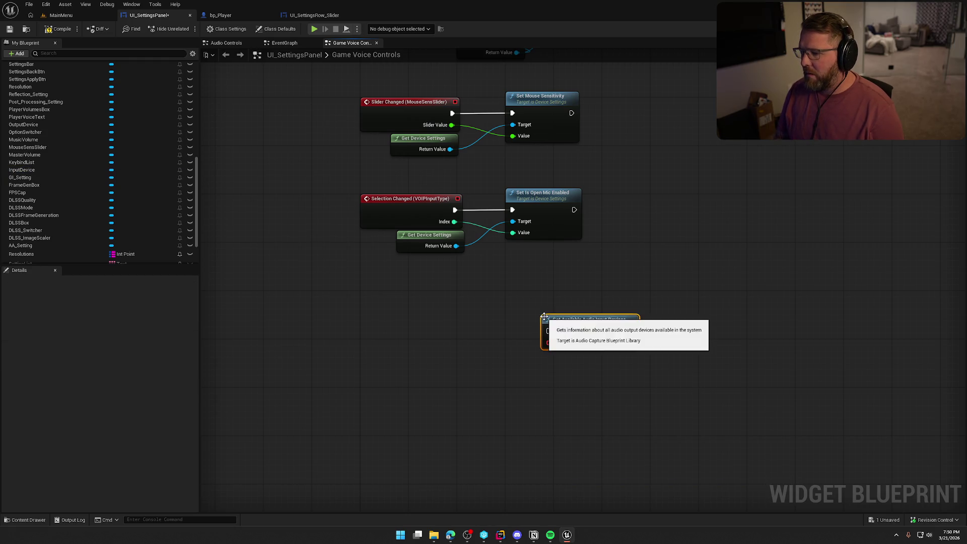
pyautogui.moveTo(628, 300); pyautogui.dragTo(619, 203)
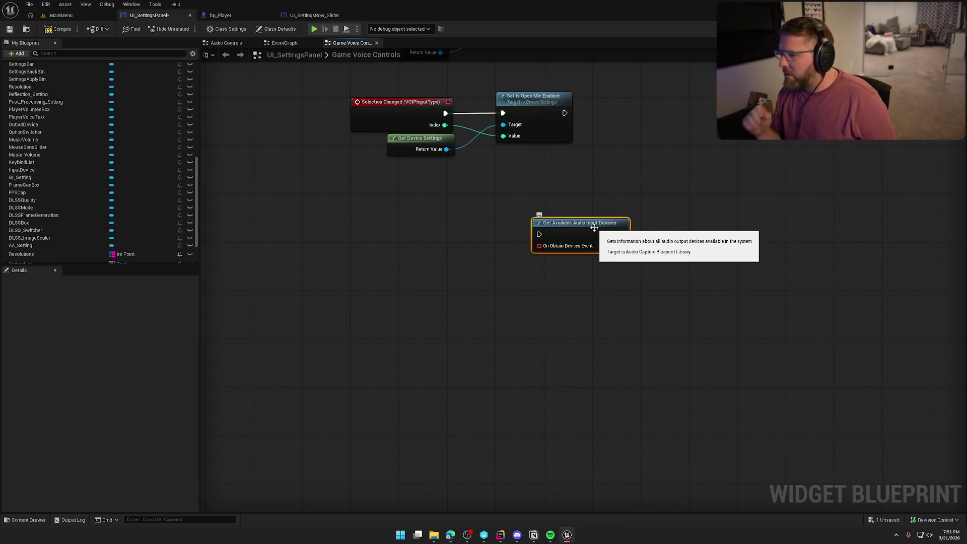
pyautogui.moveTo(587, 228); pyautogui.dragTo(612, 205)
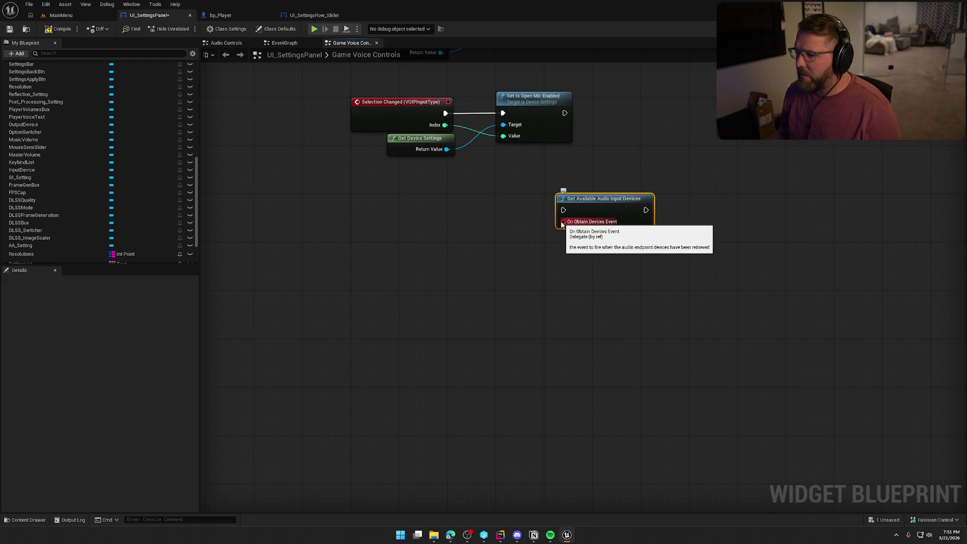
pyautogui.moveTo(562, 222); pyautogui.dragTo(543, 273)
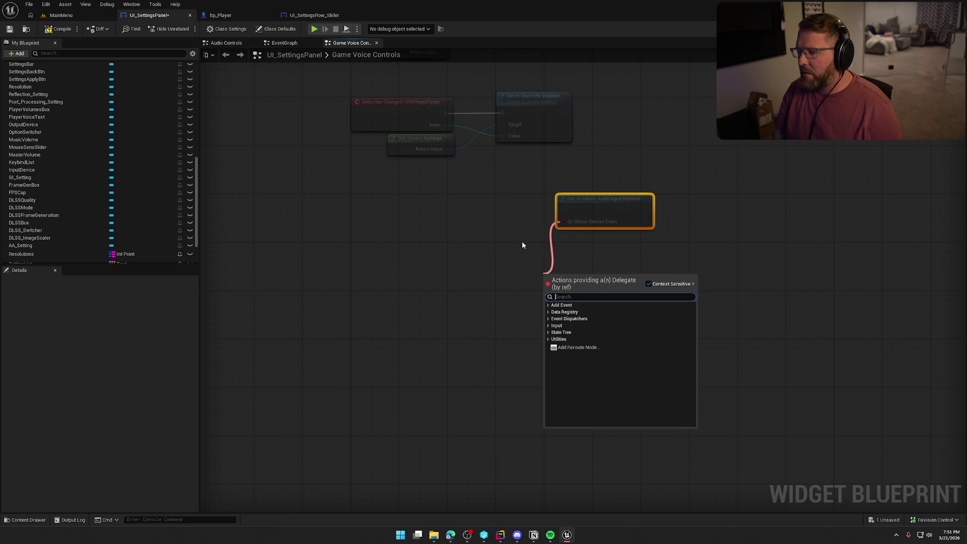
pyautogui.write('custom')
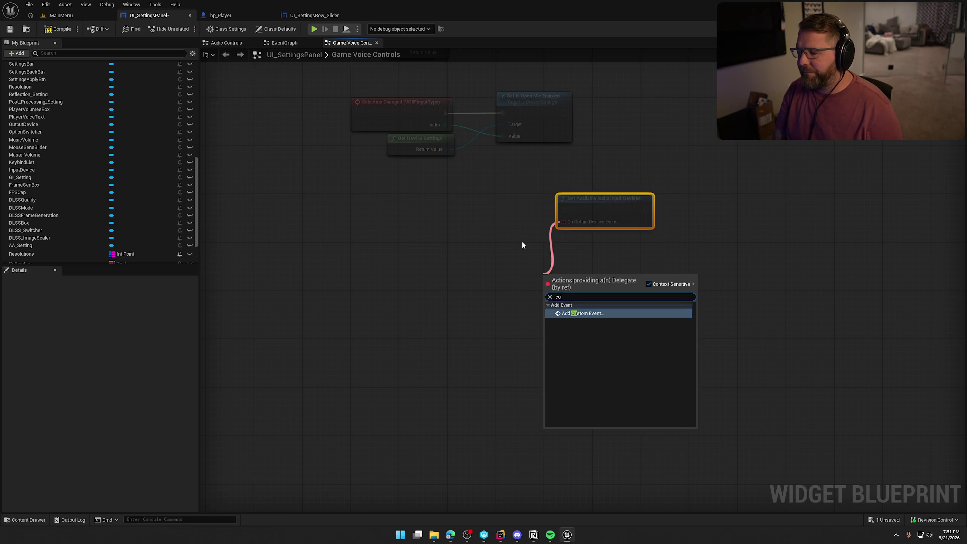
pyautogui.press('Return')
pyautogui.moveTo(555, 285)
pyautogui.mouseDown()
pyautogui.moveTo(513, 238)
pyautogui.moveTo(521, 250)
pyautogui.mouseUp()
pyautogui.click(590, 287)
pyautogui.moveTo(455, 253); pyautogui.dragTo(488, 260)
pyautogui.write('get')
pyautogui.click(528, 306)
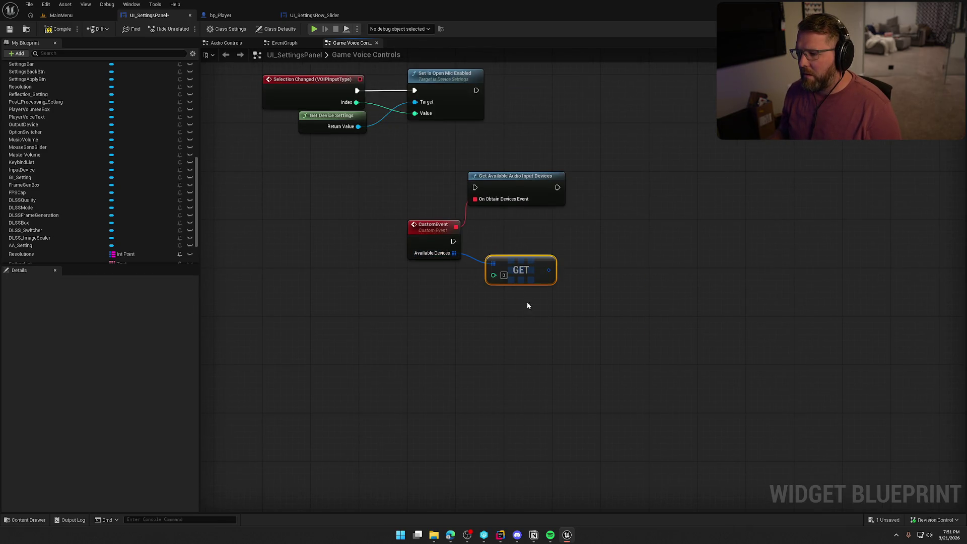
pyautogui.rightClick(548, 270)
pyautogui.click(587, 296)
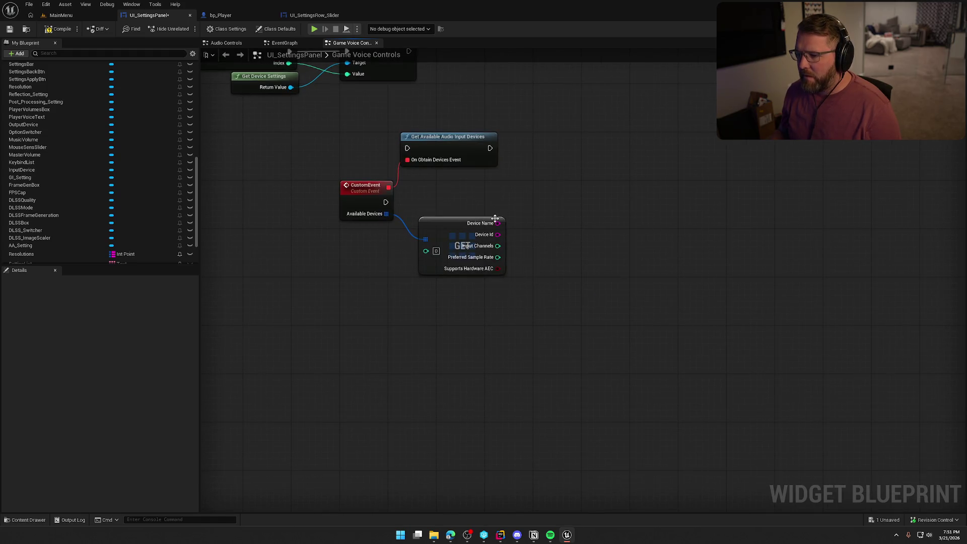
pyautogui.moveTo(498, 234)
pyautogui.mouseDown()
pyautogui.moveTo(572, 239)
pyautogui.moveTo(545, 261)
pyautogui.mouseUp()
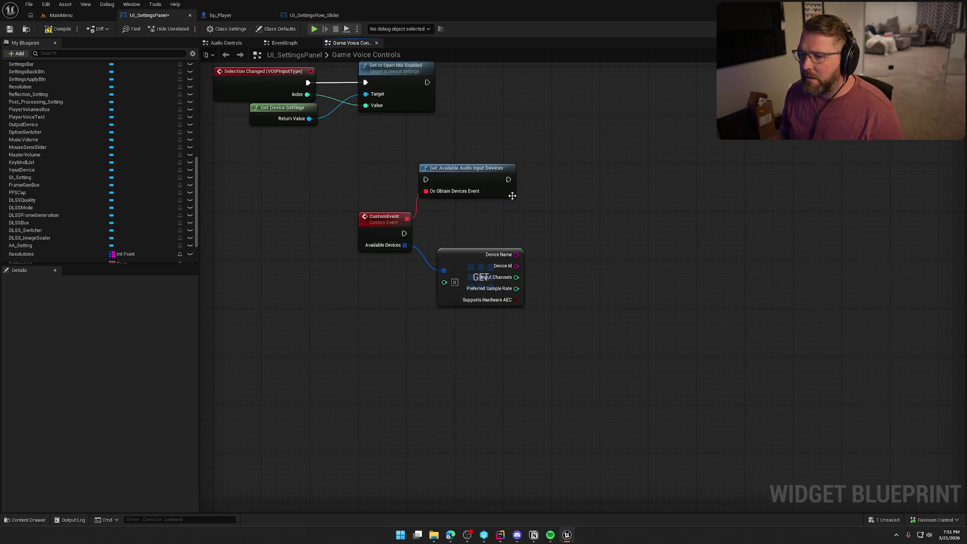
# Search actions for 'audio input device', cancel, and shift the Get Available Audio Input Devices and GET nodes right.
pyautogui.rightClick(573, 178)
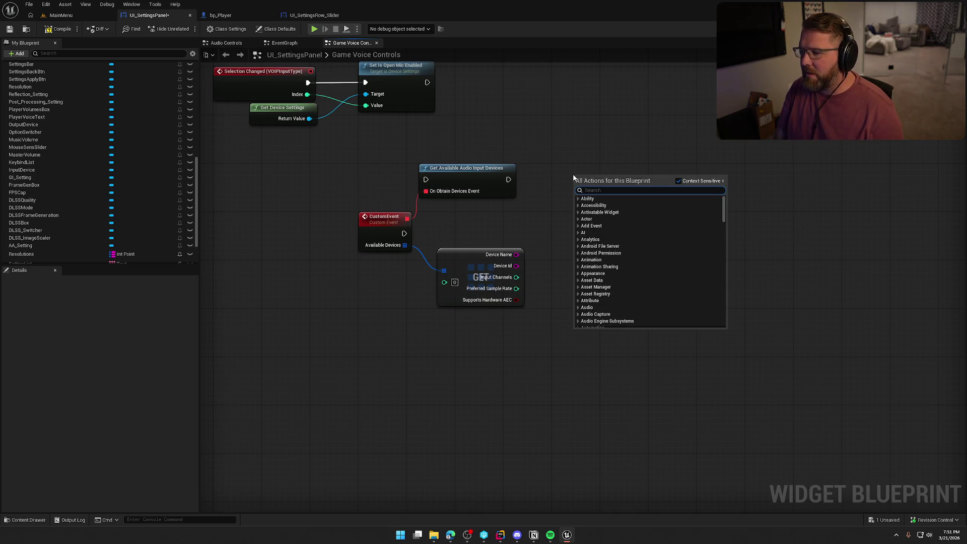
pyautogui.write('set audio inpu')
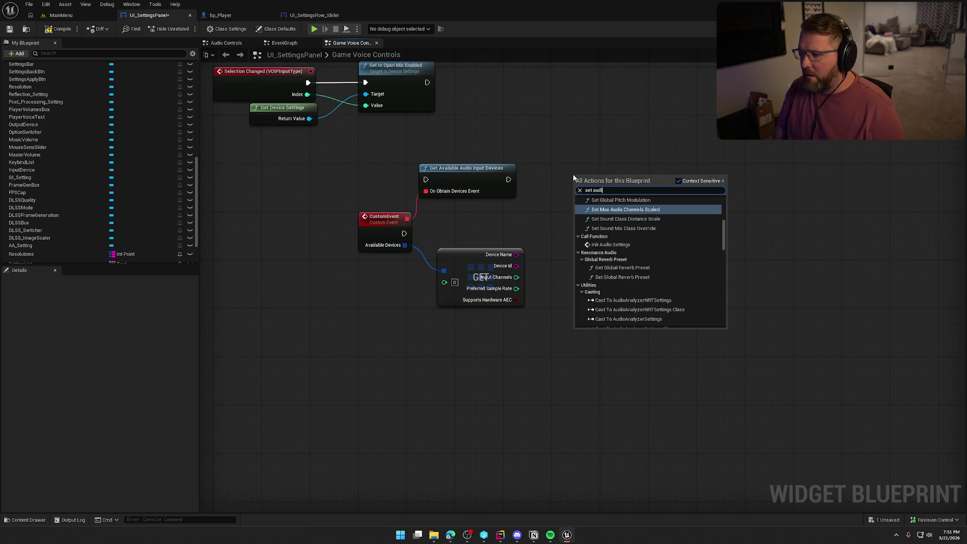
pyautogui.press('BackSpace')
pyautogui.press('BackSpace')
pyautogui.press('BackSpace')
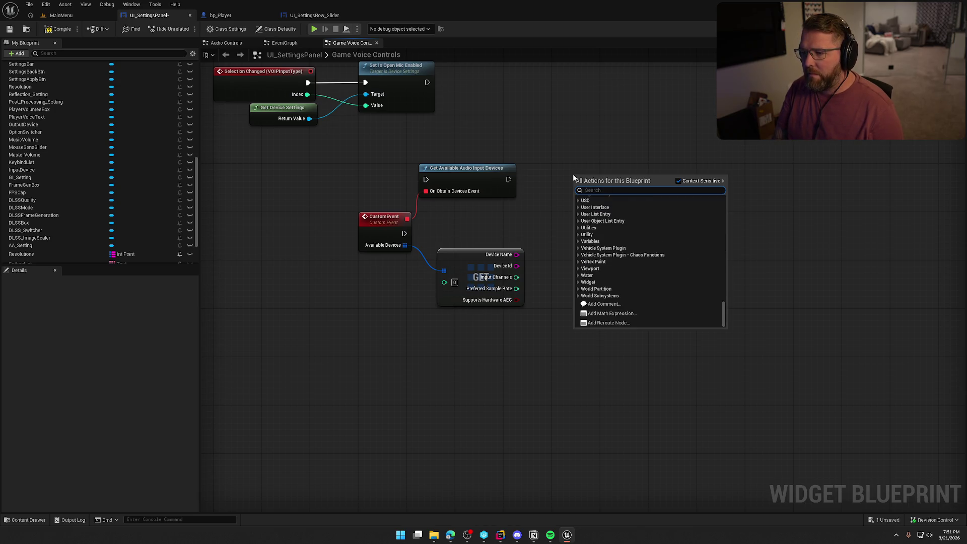
pyautogui.write('au')
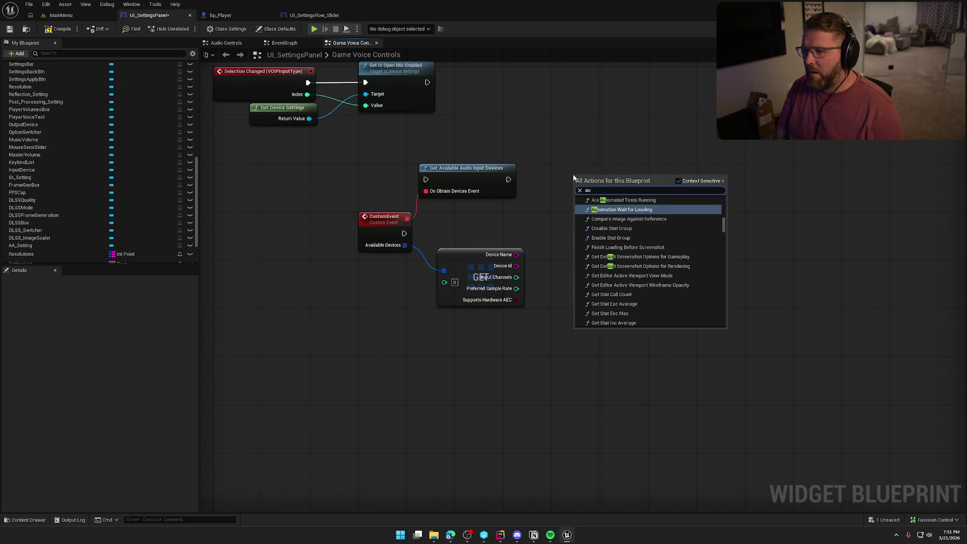
pyautogui.write('dio input device')
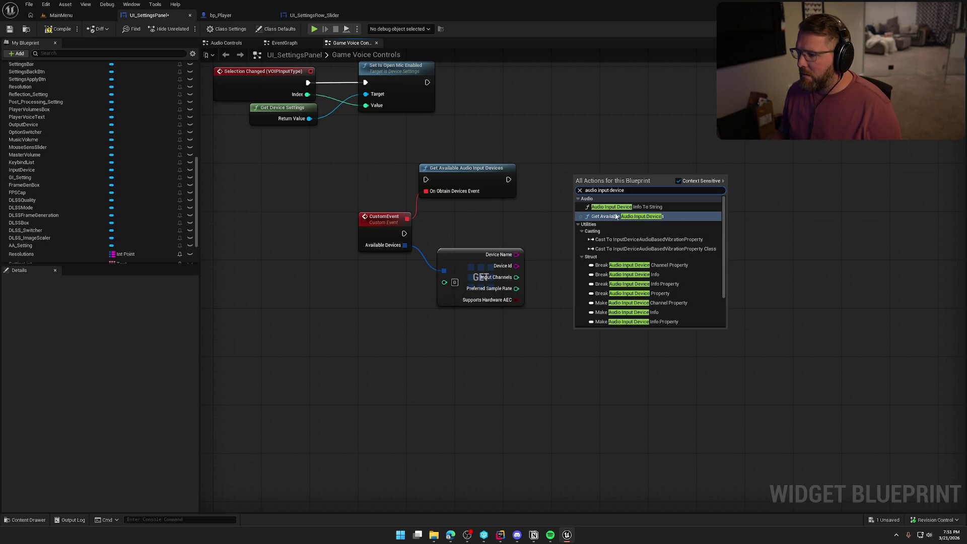
pyautogui.click(615, 174)
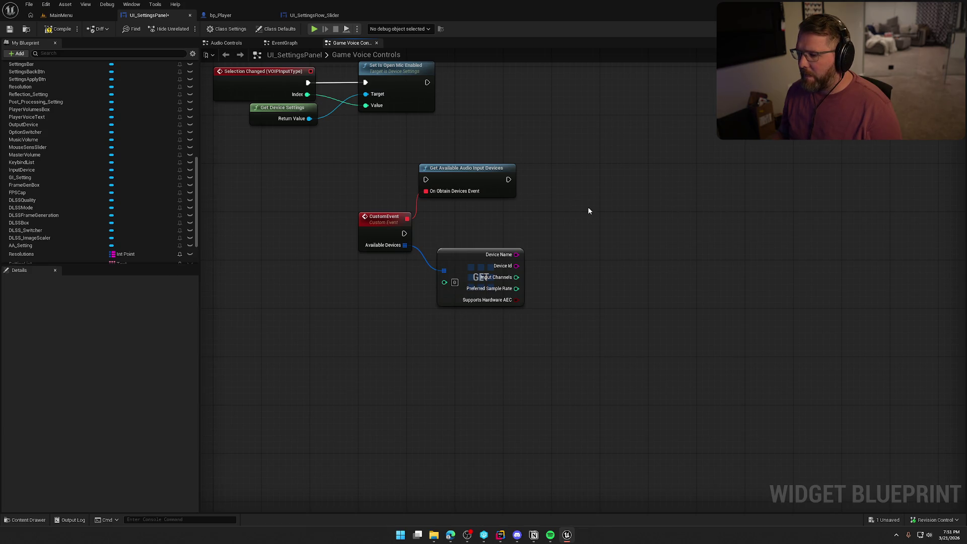
pyautogui.moveTo(477, 169); pyautogui.dragTo(510, 171)
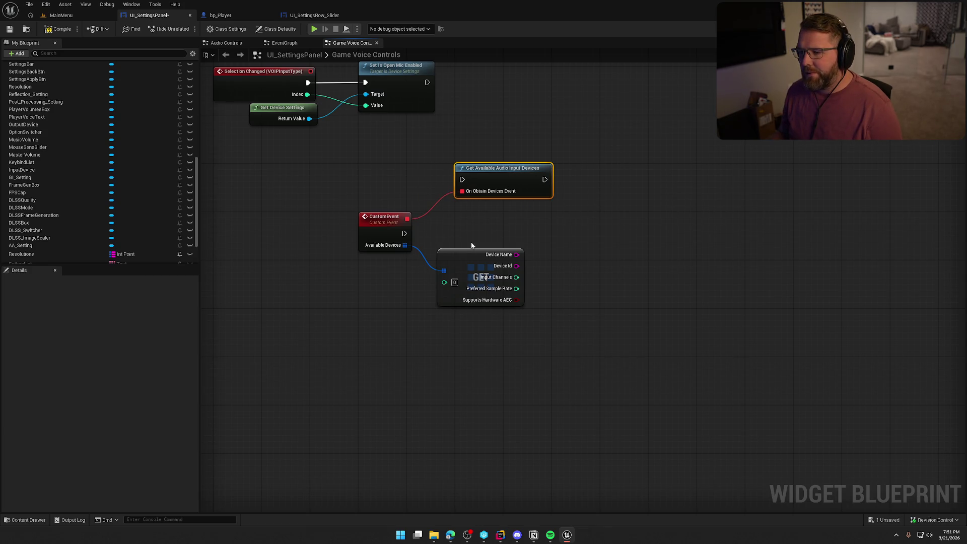
pyautogui.moveTo(471, 247); pyautogui.dragTo(489, 223)
pyautogui.click(614, 250)
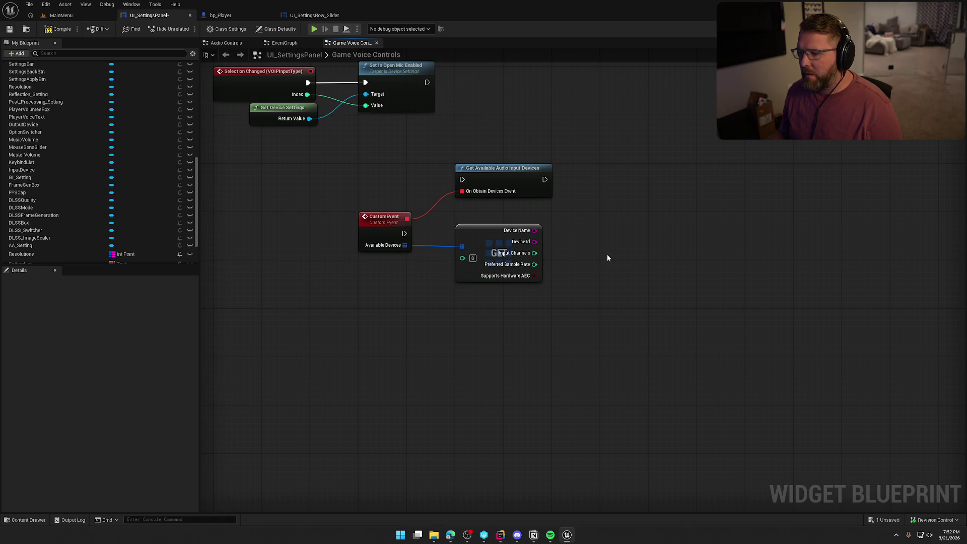
# Browse the action list for 'set input' without adding a node, then reopen the action list.
pyautogui.rightClick(610, 227)
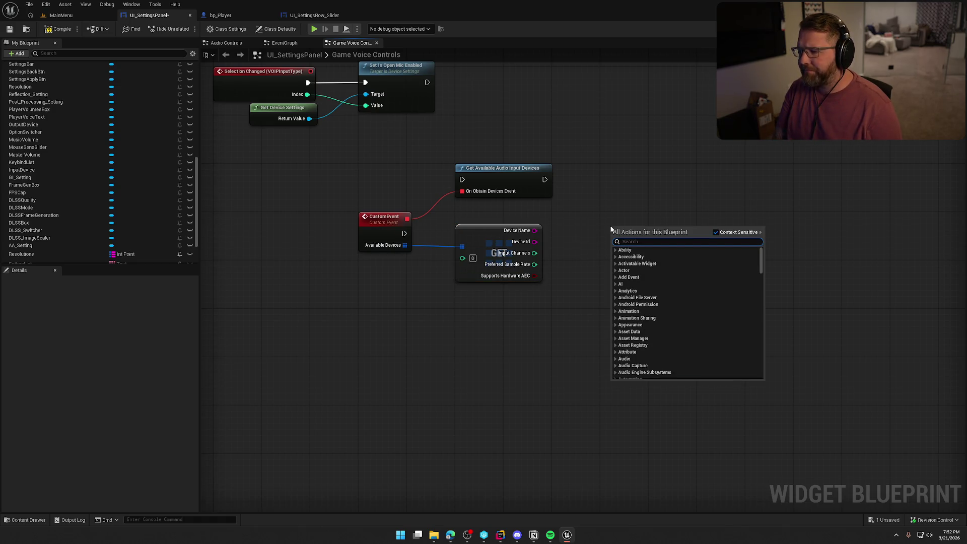
pyautogui.write('set input')
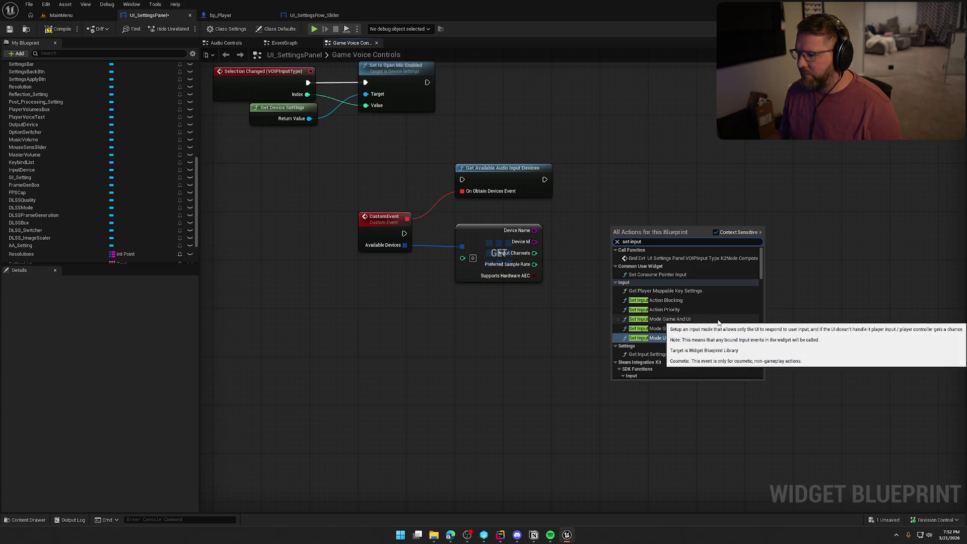
pyautogui.scroll(-2, 725, 315)
pyautogui.scroll(1, 728, 316)
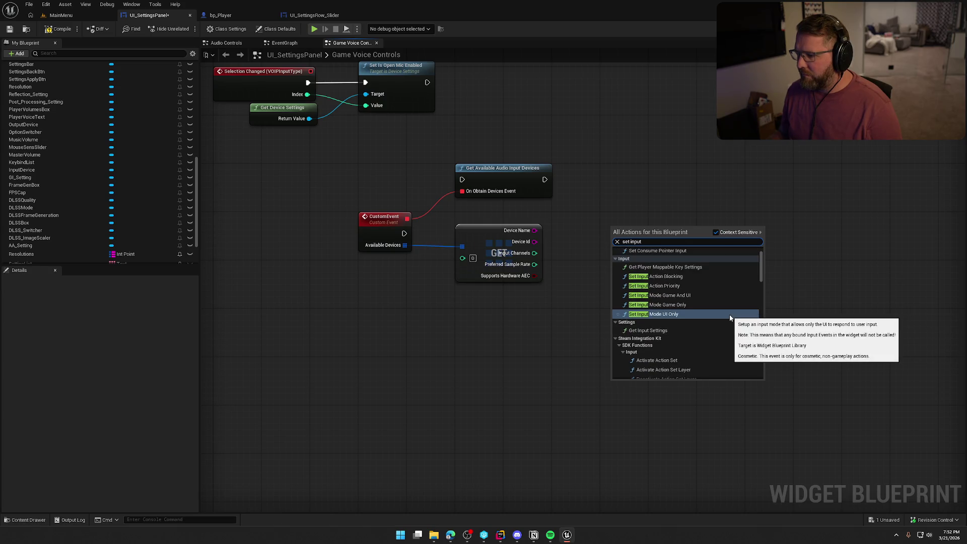
pyautogui.scroll(-3, 730, 318)
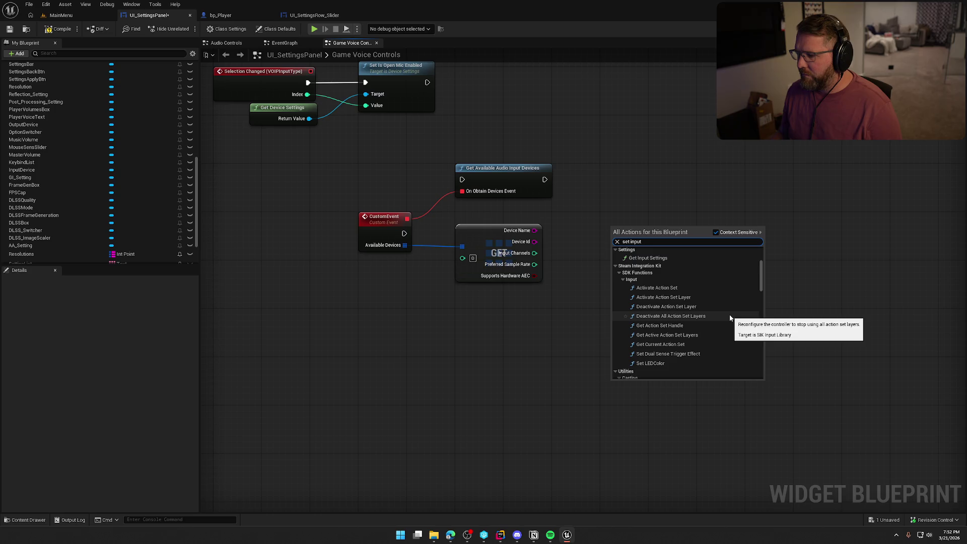
pyautogui.scroll(-3, 730, 318)
pyautogui.scroll(-10, 732, 313)
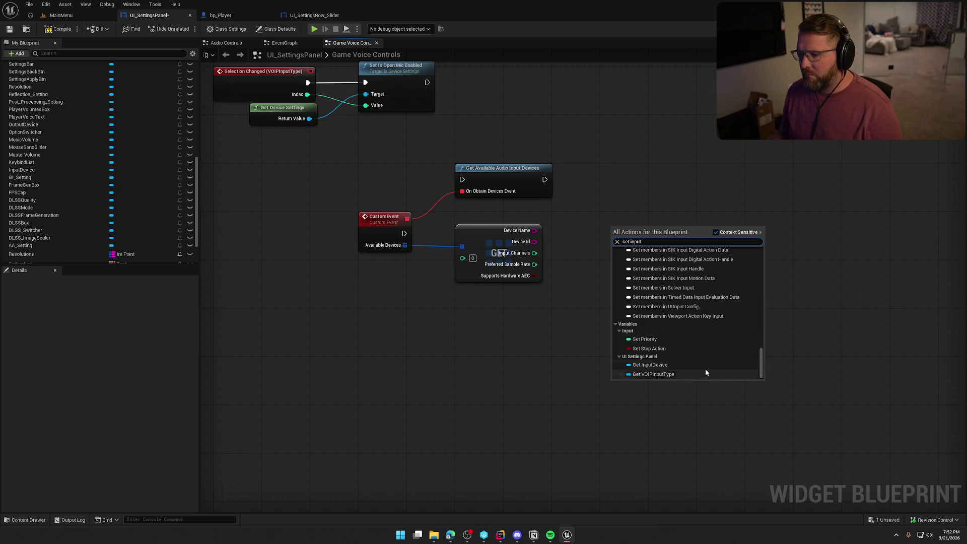
pyautogui.click(669, 176)
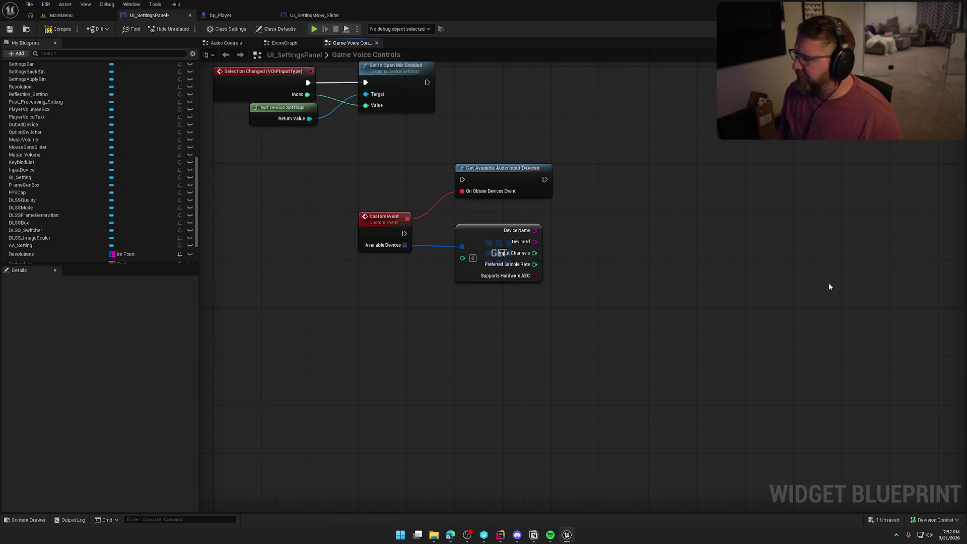
pyautogui.rightClick(555, 306)
pyautogui.write('voice')
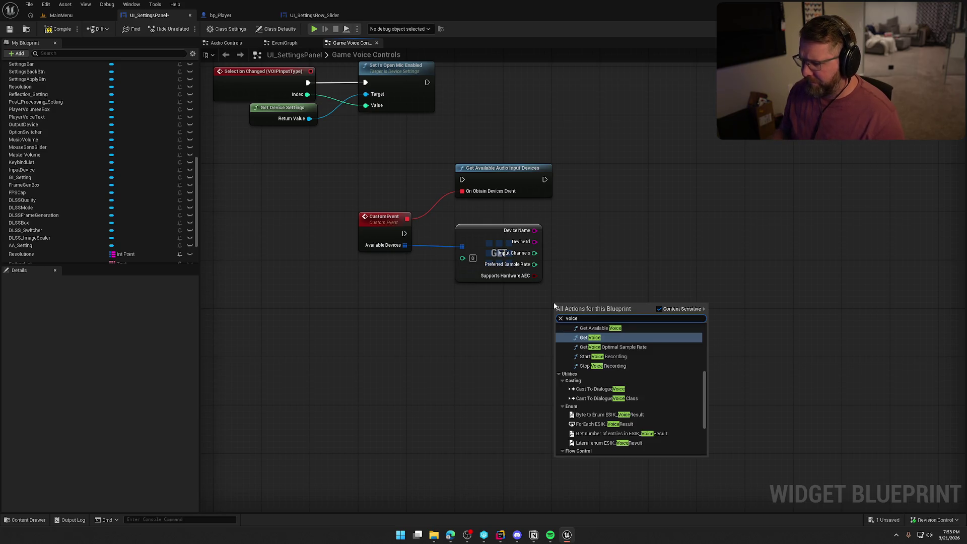
pyautogui.scroll(2, 661, 425)
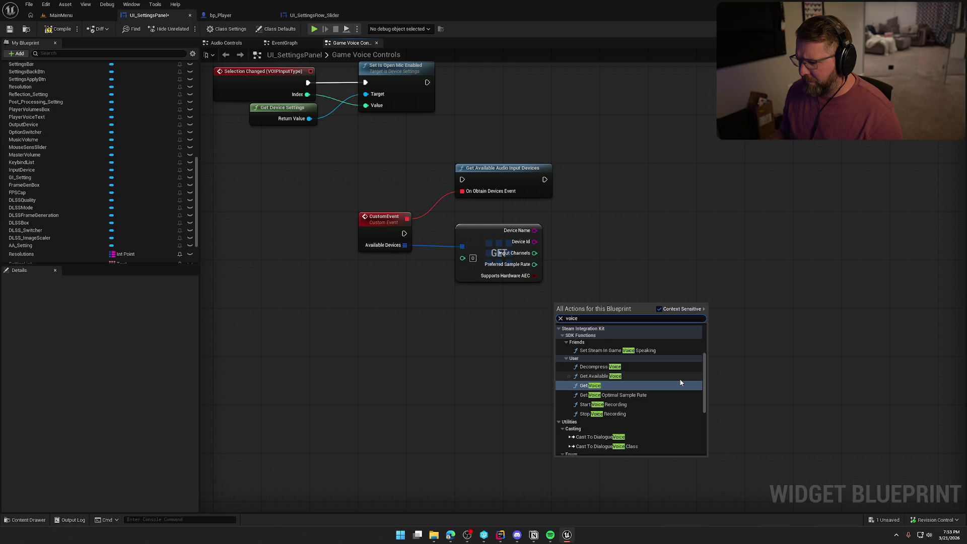
pyautogui.scroll(3, 680, 383)
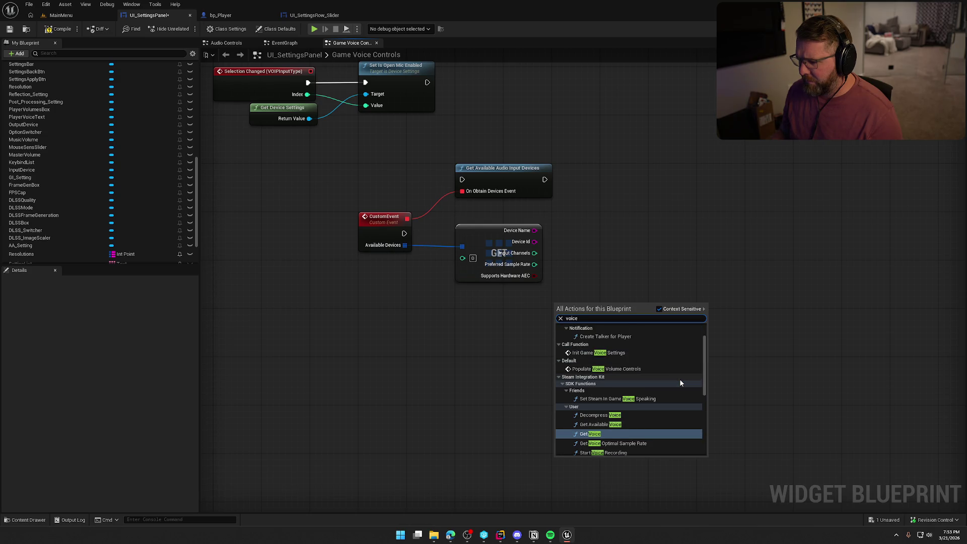
pyautogui.scroll(2, 680, 383)
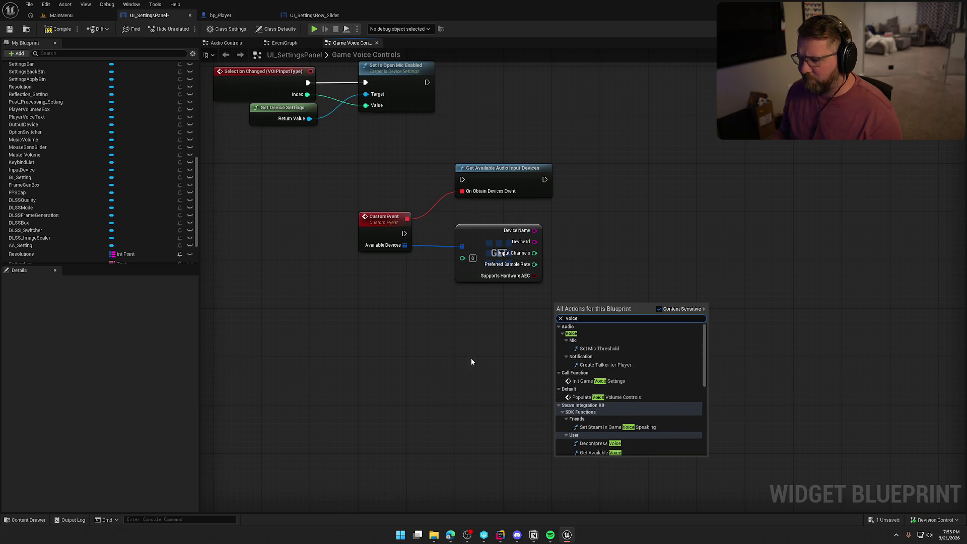
pyautogui.click(487, 304)
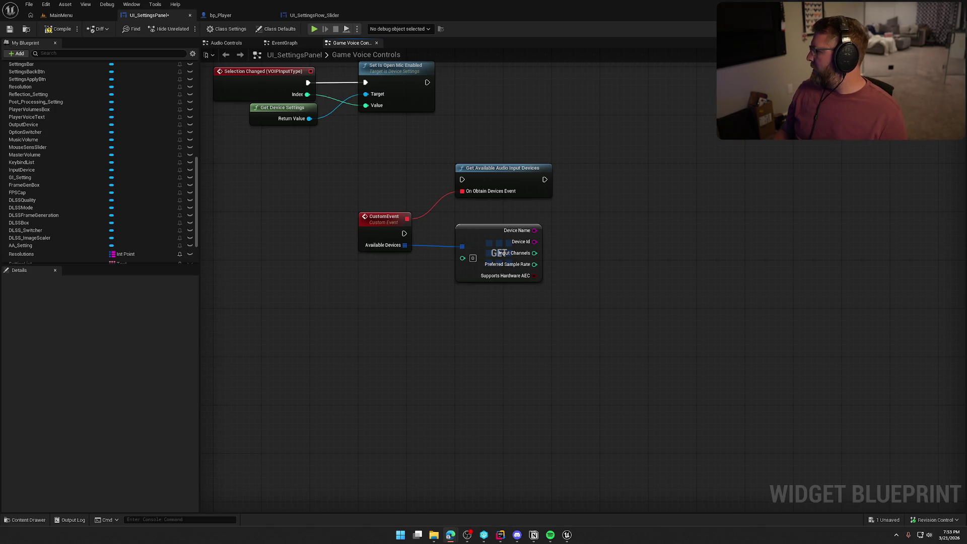
pyautogui.click(485, 357)
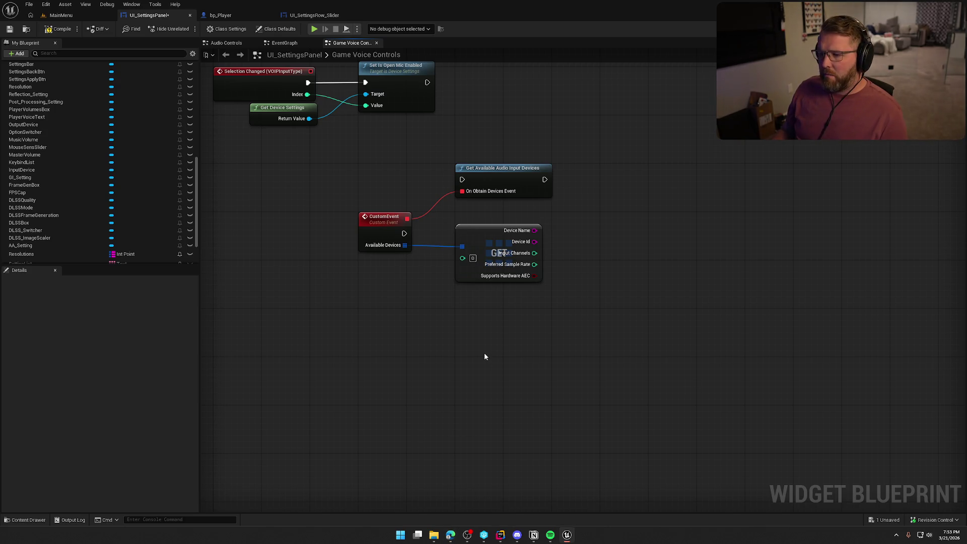
pyautogui.moveTo(516, 171)
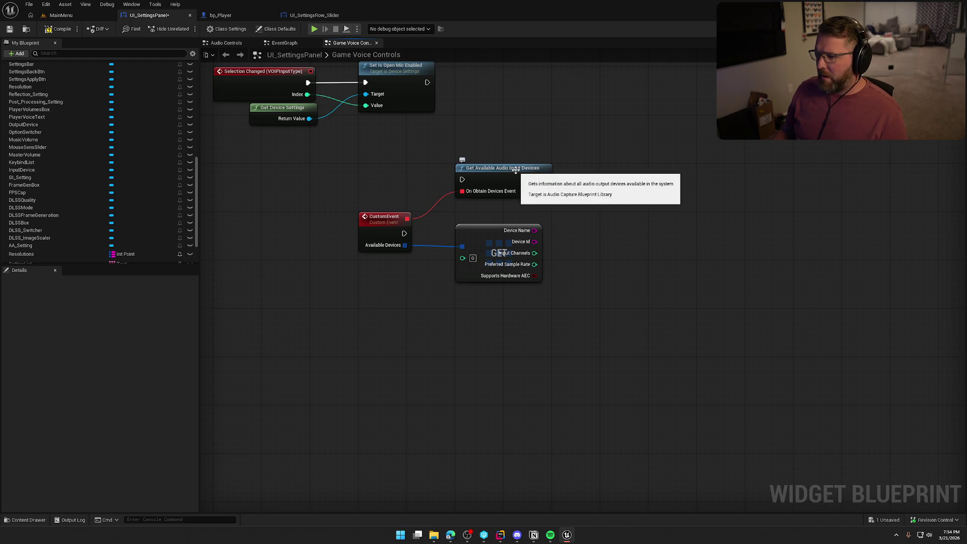
# Delete the custom event, Get Available Audio Input Devices and GET nodes, save, and pan to InitGameVoiceSettings.
pyautogui.rightClick(600, 187)
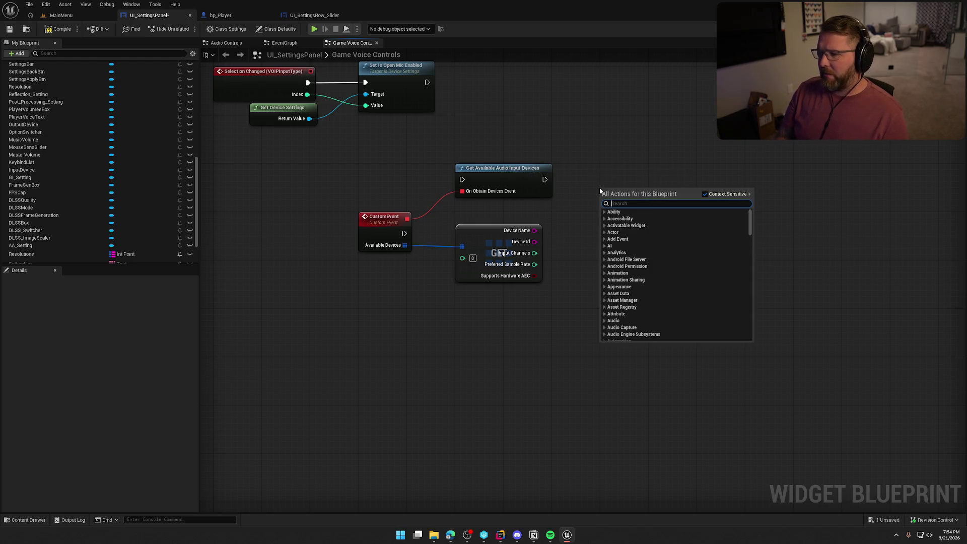
pyautogui.press('Escape')
pyautogui.moveTo(393, 161)
pyautogui.mouseDown()
pyautogui.moveTo(519, 265)
pyautogui.moveTo(618, 415)
pyautogui.mouseUp()
pyautogui.press('Delete')
pyautogui.hotkey('ctrl', 's')
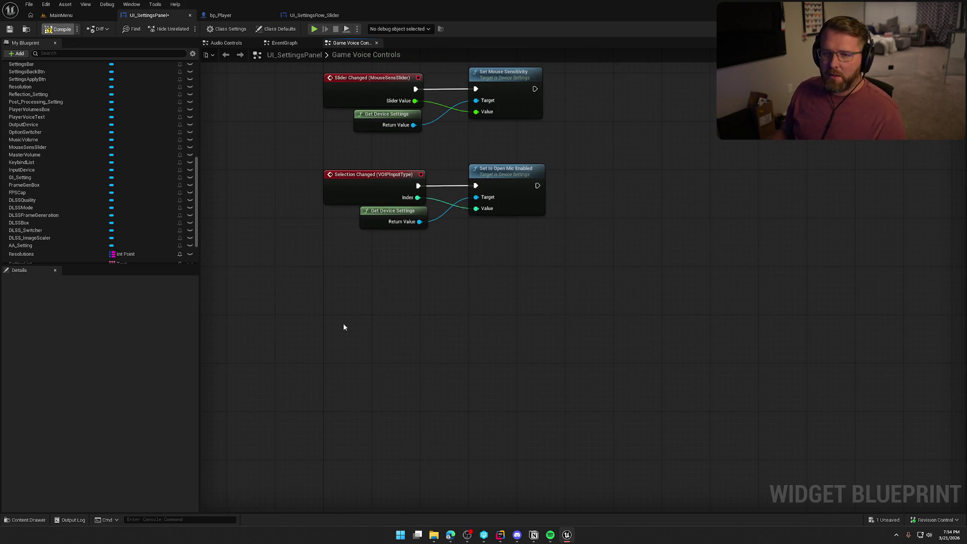
pyautogui.moveTo(384, 317)
pyautogui.mouseDown()
pyautogui.moveTo(432, 409)
pyautogui.moveTo(621, 389)
pyautogui.moveTo(617, 324)
pyautogui.mouseUp()
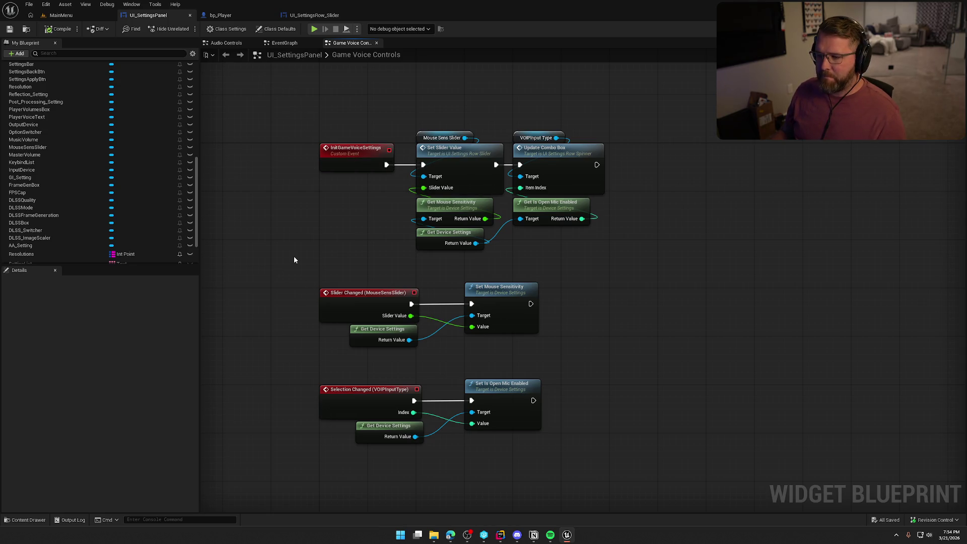
# Switch to bp_Player and open the InitVOIP function from the BeginPlay chain.
pyautogui.click(221, 15)
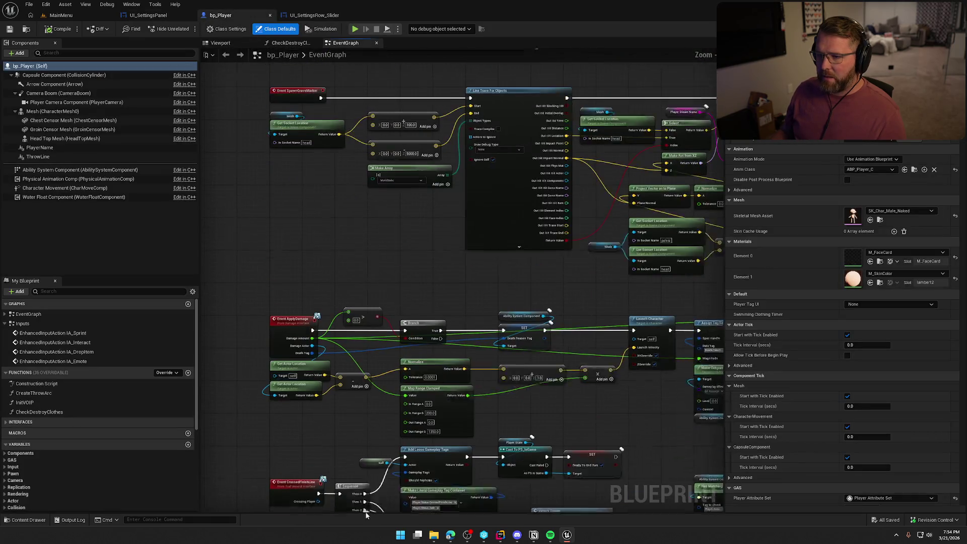
pyautogui.scroll(-5, 376, 278)
pyautogui.scroll(5, 417, 395)
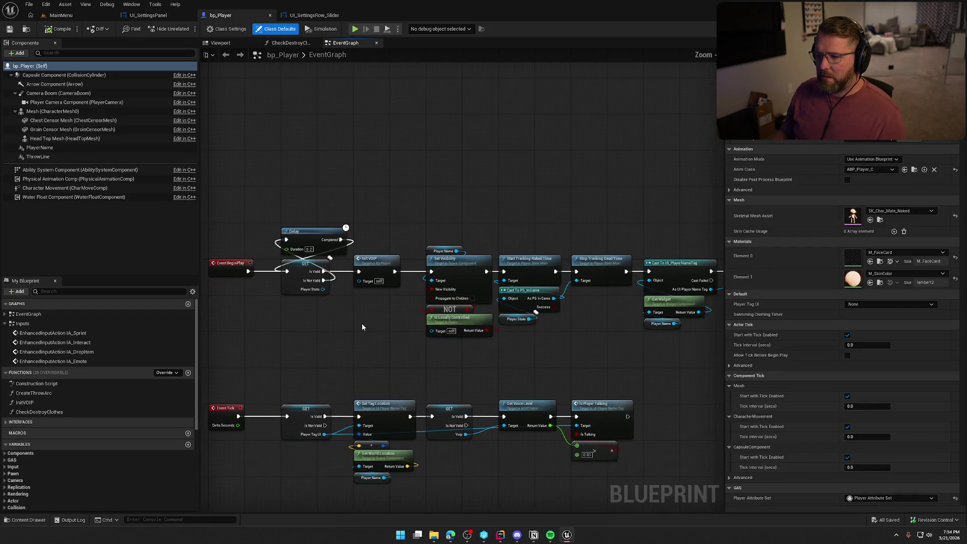
pyautogui.scroll(1, 349, 337)
pyautogui.click(388, 237)
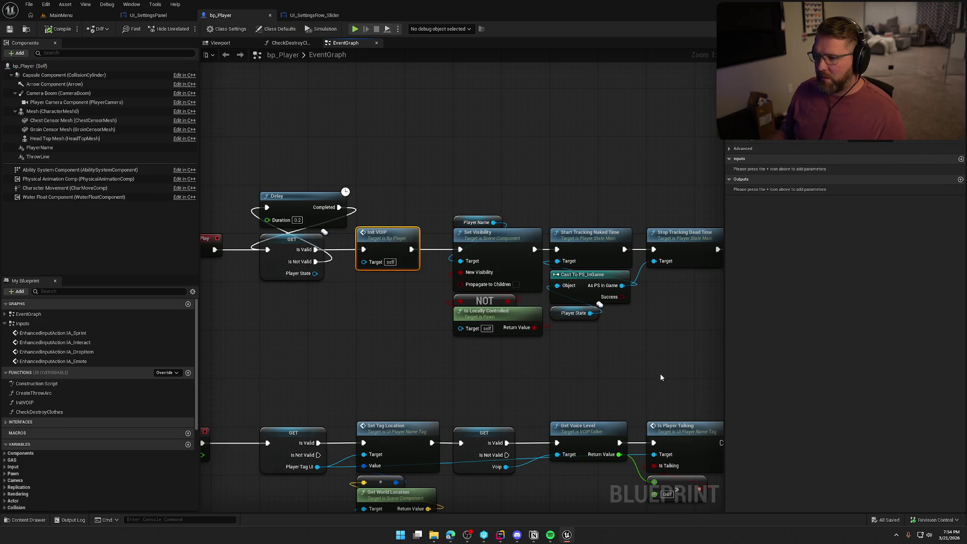
pyautogui.moveTo(661, 377)
pyautogui.mouseDown()
pyautogui.moveTo(504, 347)
pyautogui.moveTo(697, 166)
pyautogui.moveTo(399, 161)
pyautogui.moveTo(405, 231)
pyautogui.mouseUp()
pyautogui.doubleClick(405, 231)
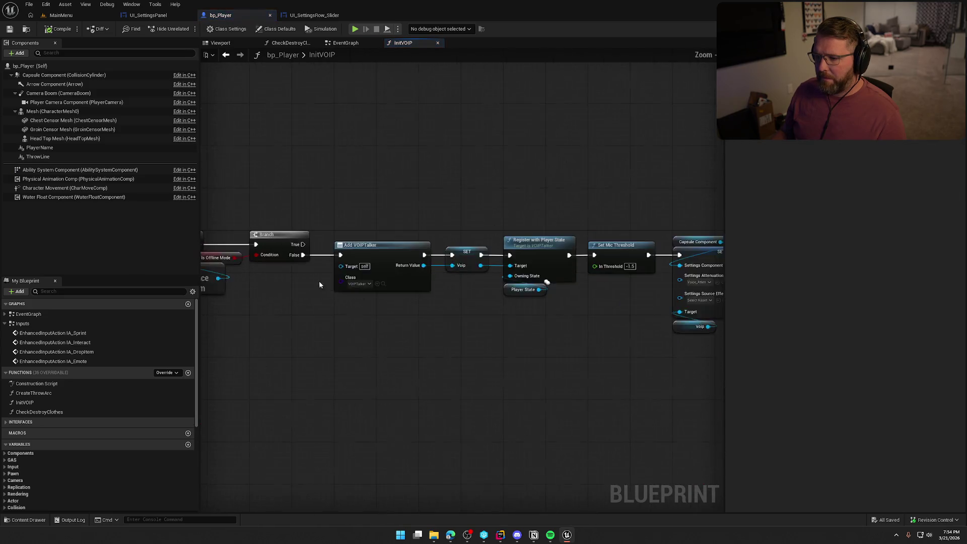
# Review the Register with Player State, Set Mic Threshold and Capsule Component nodes, then bring up the Content Drawer.
pyautogui.moveTo(479, 271); pyautogui.dragTo(349, 258)
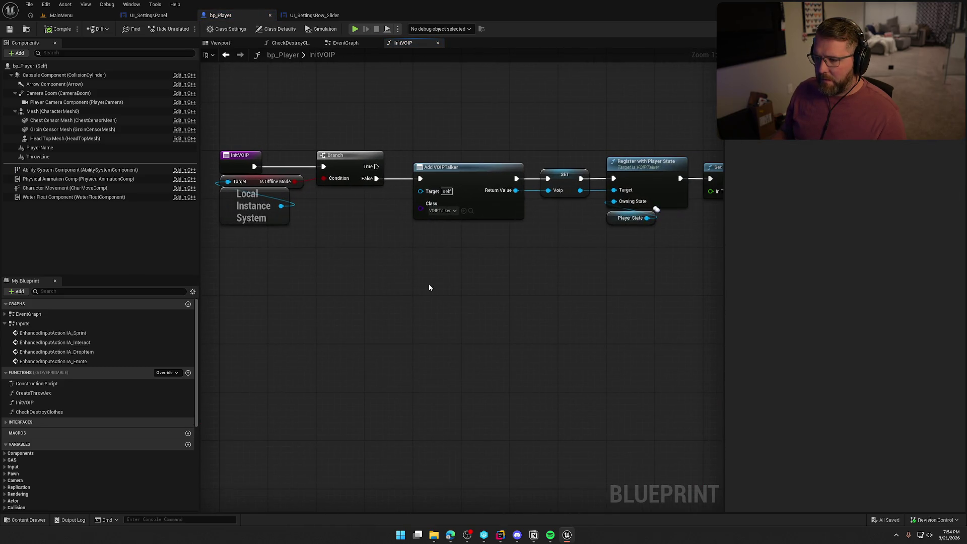
pyautogui.moveTo(479, 287); pyautogui.dragTo(388, 279)
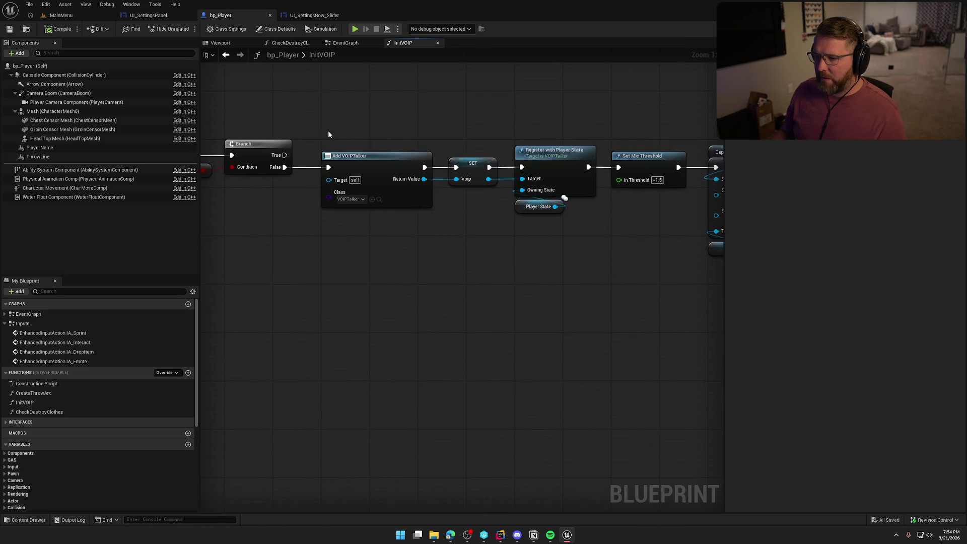
pyautogui.moveTo(302, 123); pyautogui.dragTo(492, 266)
pyautogui.click(453, 288)
pyautogui.moveTo(382, 186)
pyautogui.mouseDown()
pyautogui.moveTo(282, 187)
pyautogui.moveTo(404, 229)
pyautogui.mouseUp()
pyautogui.write('input')
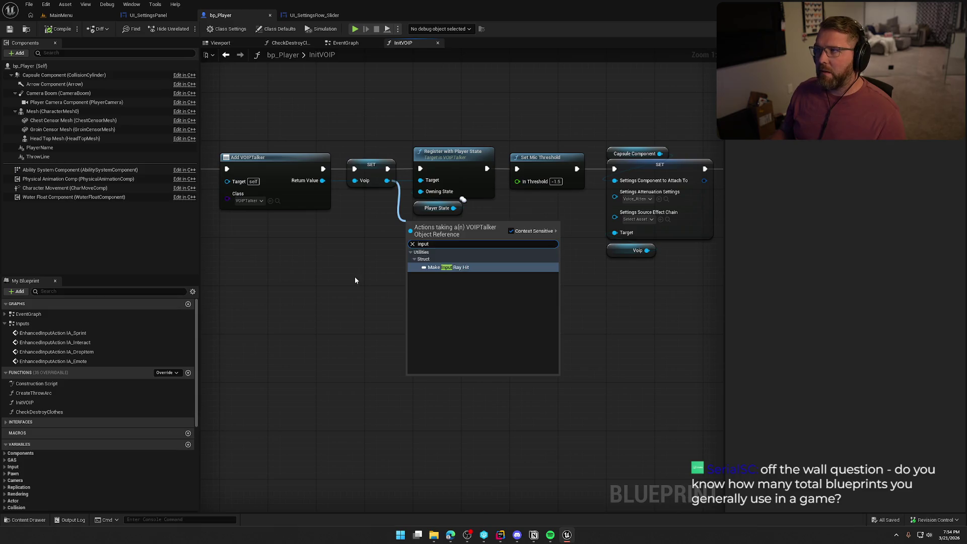
pyautogui.click(354, 277)
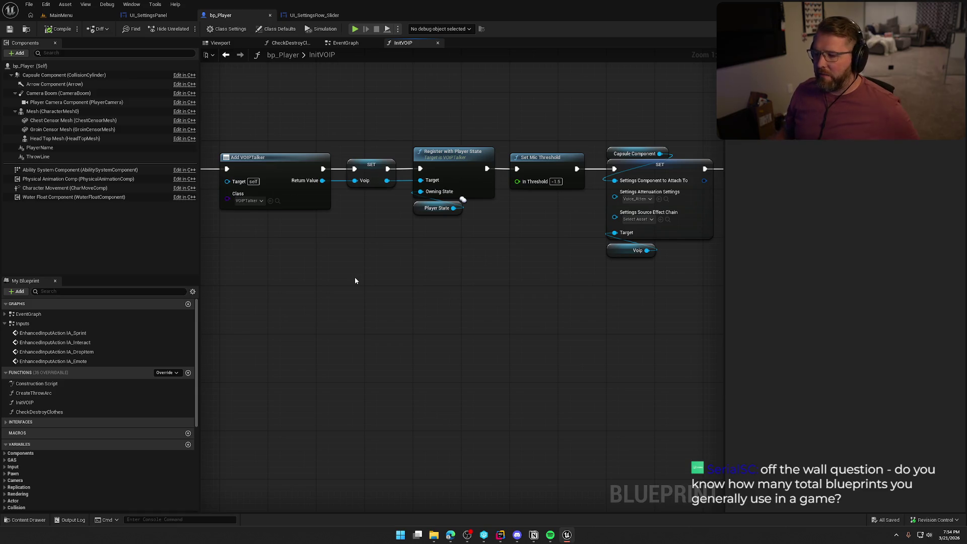
pyautogui.moveTo(394, 280); pyautogui.dragTo(445, 301)
pyautogui.hotkey('ctrl', 'space')
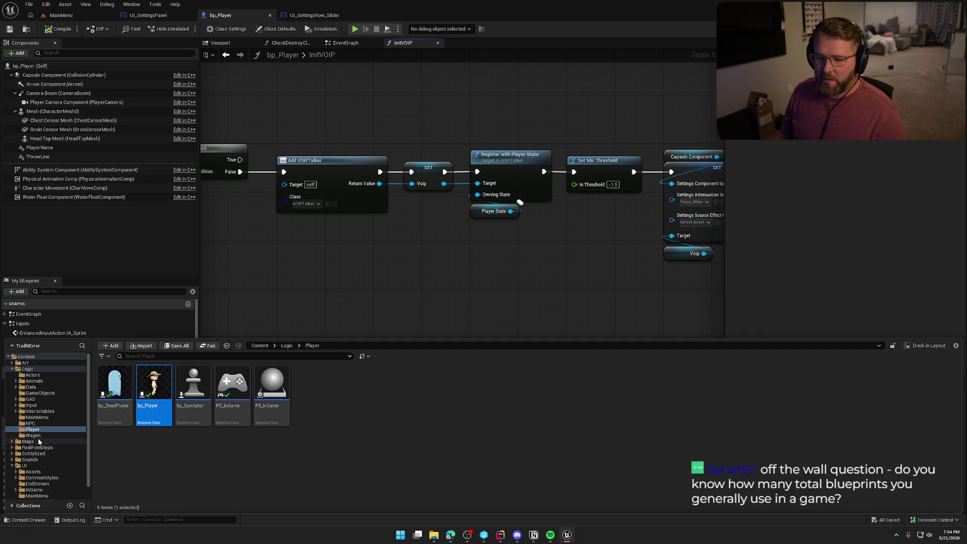
# Browse the Logic subfolders: Wagon, Player, NPC, MainMenu, Interactables, Input, GAS and GameObjects.
pyautogui.click(42, 437)
pyautogui.click(42, 429)
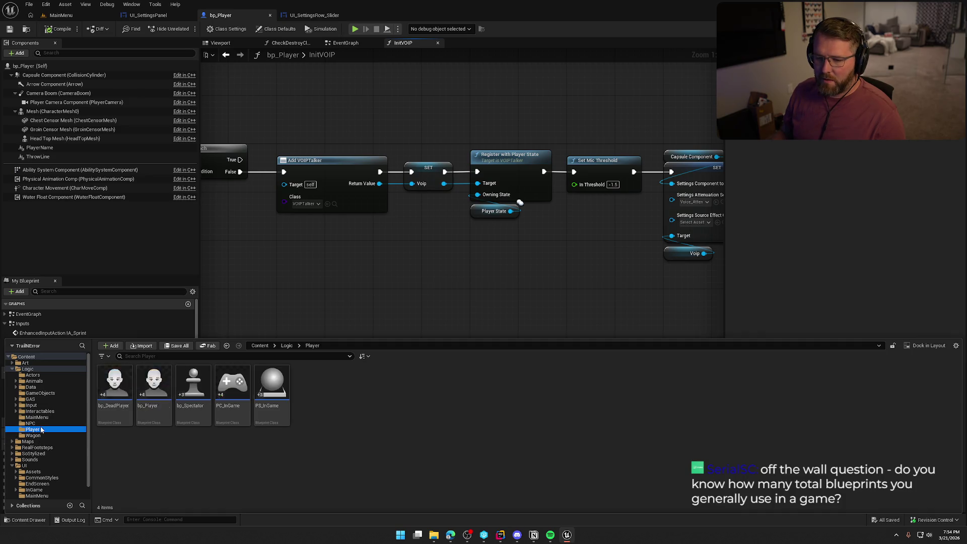
pyautogui.click(42, 424)
pyautogui.click(39, 418)
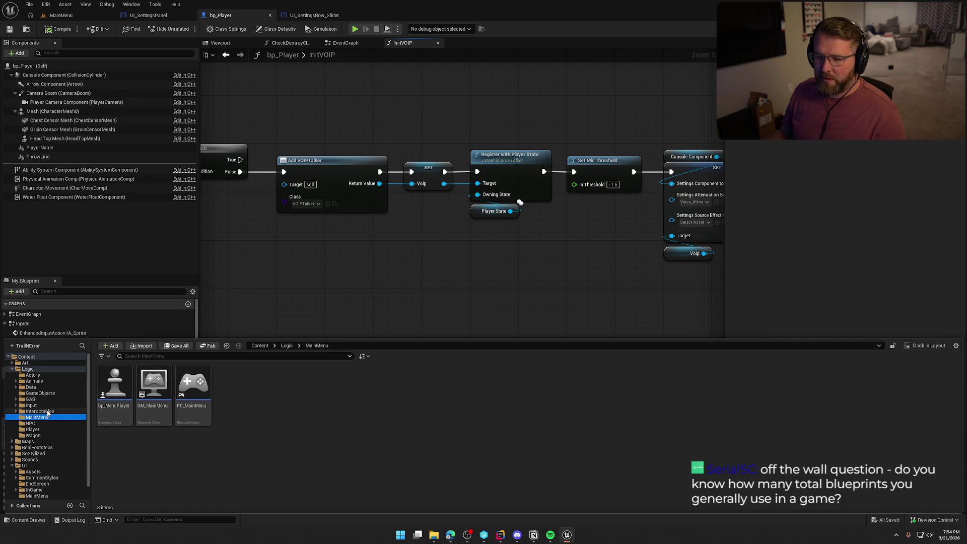
pyautogui.click(34, 411)
pyautogui.click(32, 405)
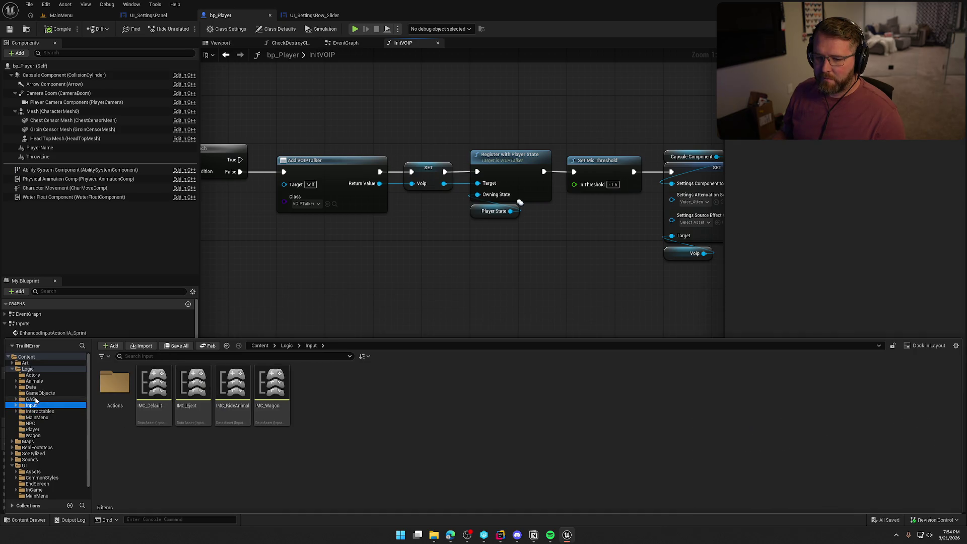
pyautogui.click(31, 399)
pyautogui.click(40, 394)
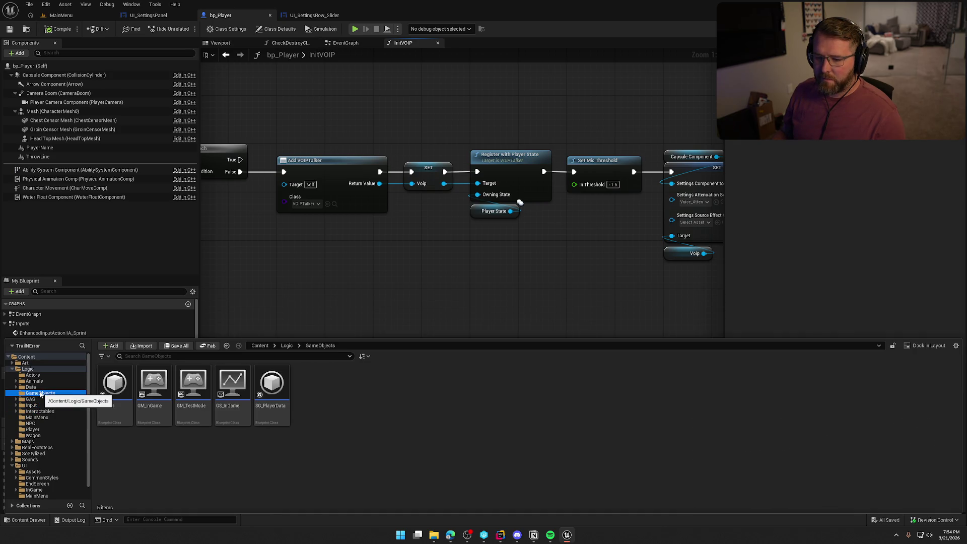
pyautogui.click(28, 368)
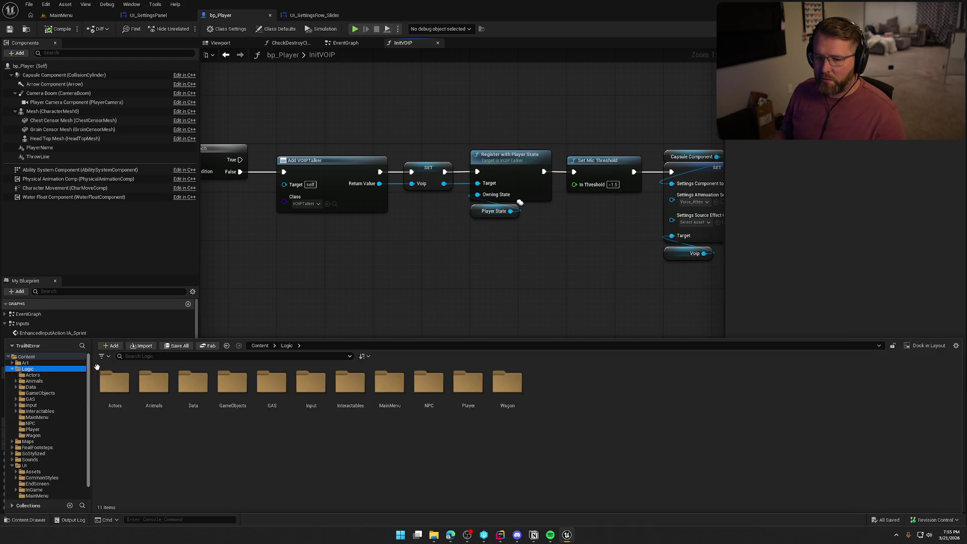
# Search 'blueprint' in Logic, widen it to all Content, then close the drawer.
pyautogui.click(146, 357)
pyautogui.write('blueprint')
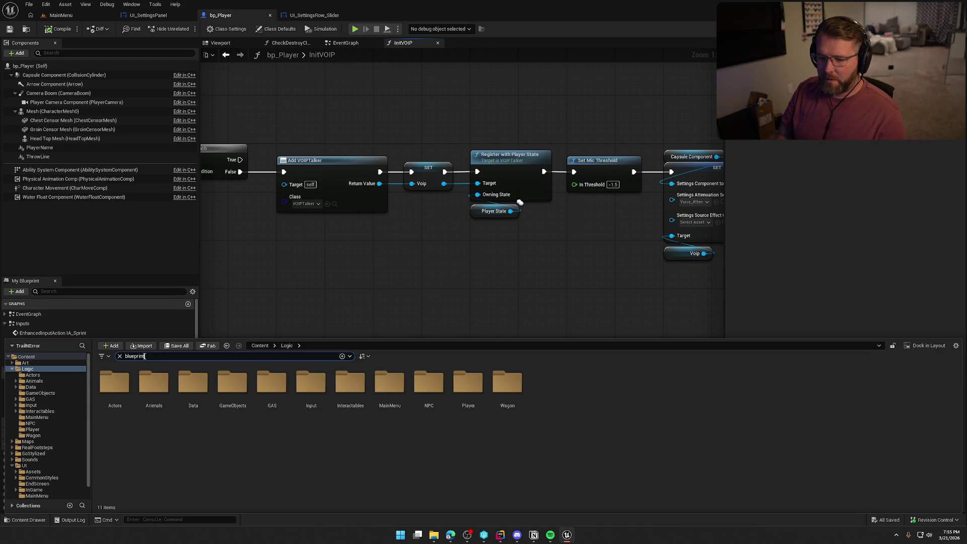
pyautogui.click(405, 357)
pyautogui.scroll(-10, 418, 383)
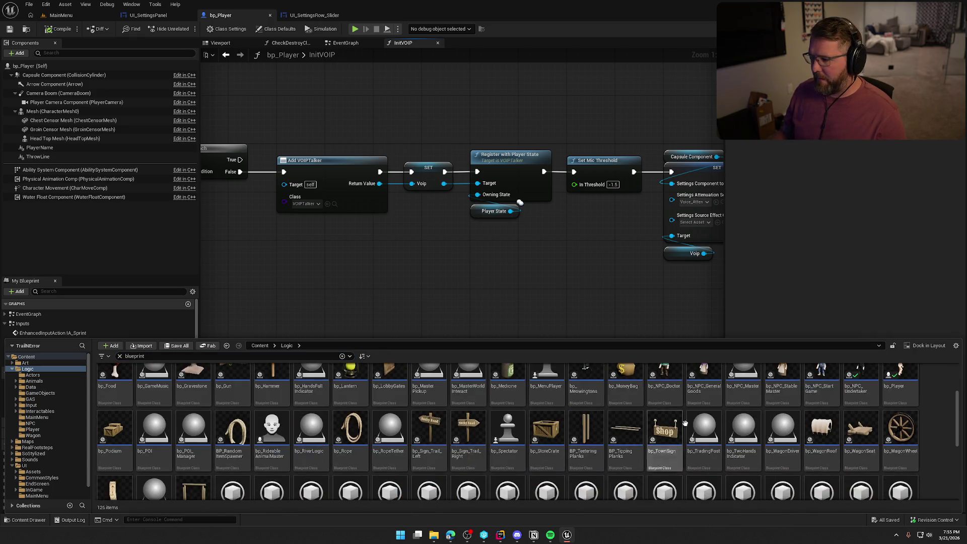
pyautogui.scroll(-2, 716, 432)
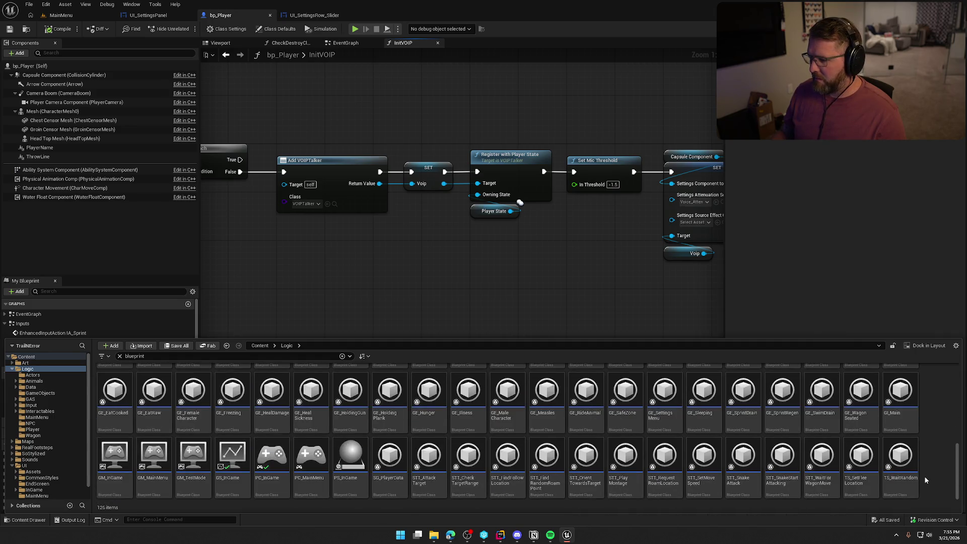
pyautogui.scroll(4, 925, 475)
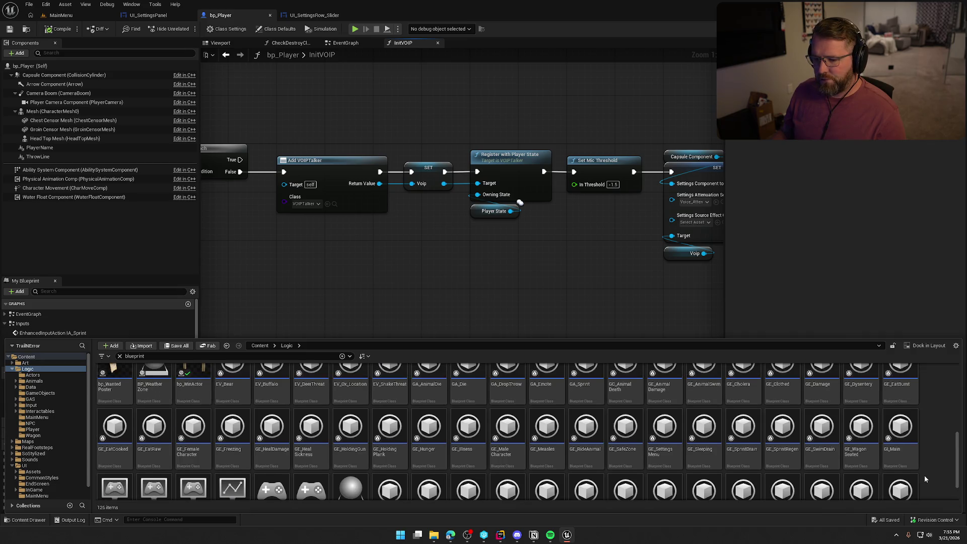
pyautogui.scroll(2, 924, 476)
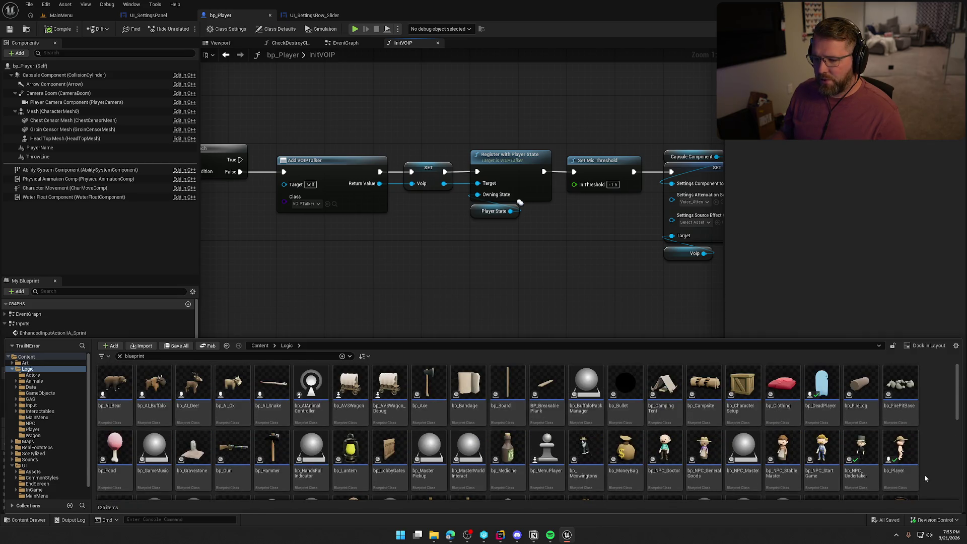
pyautogui.click(28, 357)
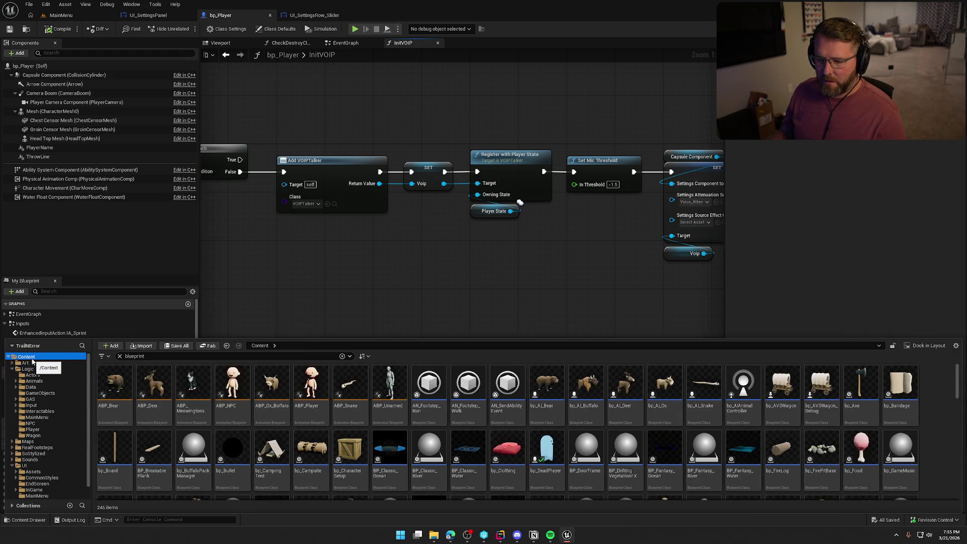
pyautogui.scroll(-2, 942, 438)
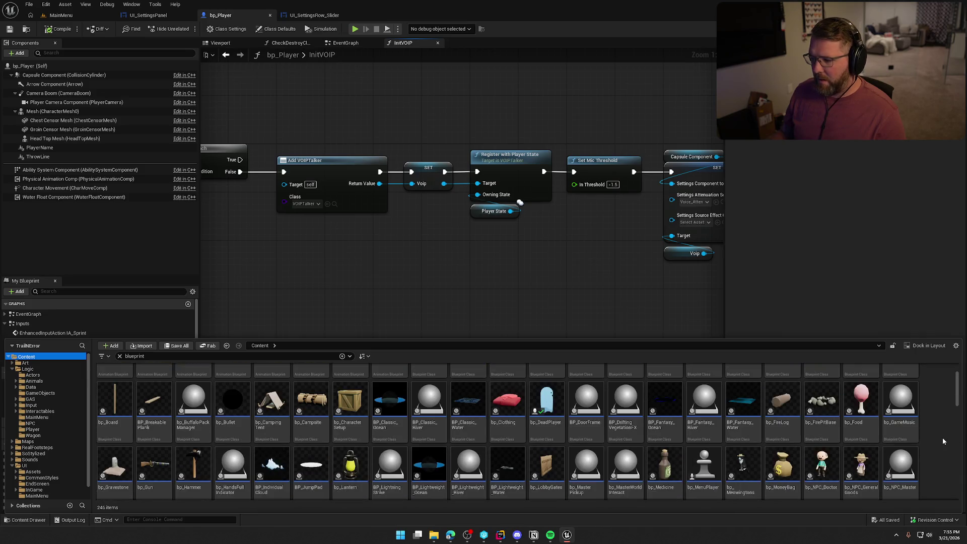
pyautogui.scroll(-10, 943, 441)
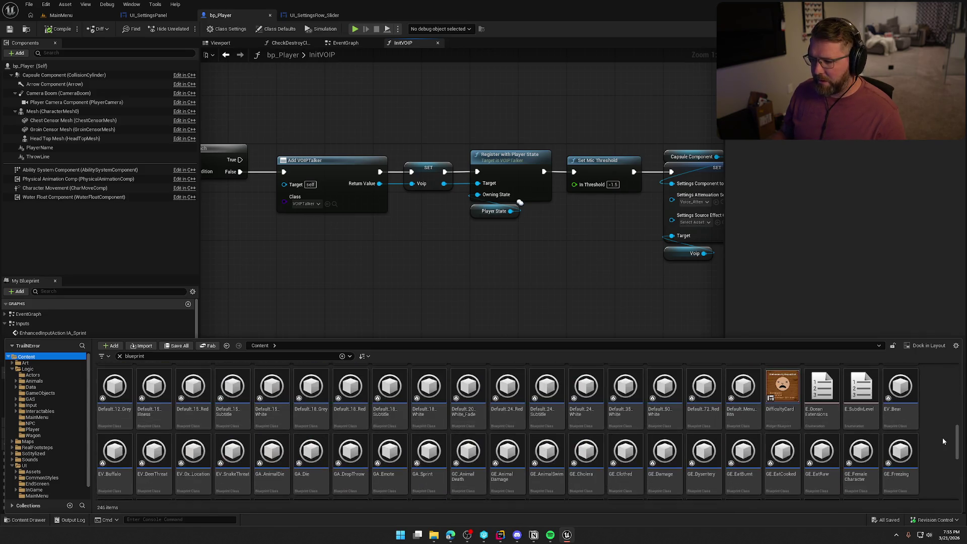
pyautogui.scroll(-10, 944, 442)
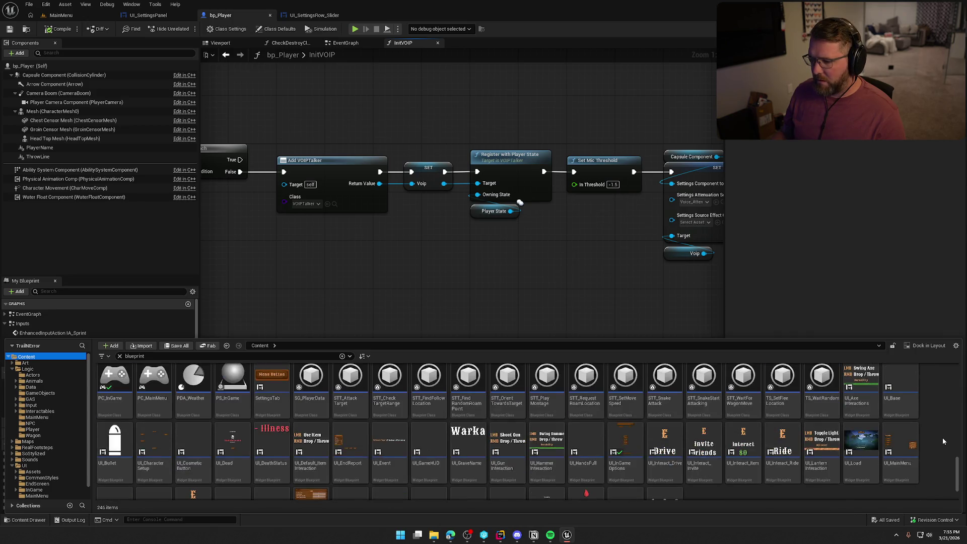
pyautogui.scroll(-2, 942, 438)
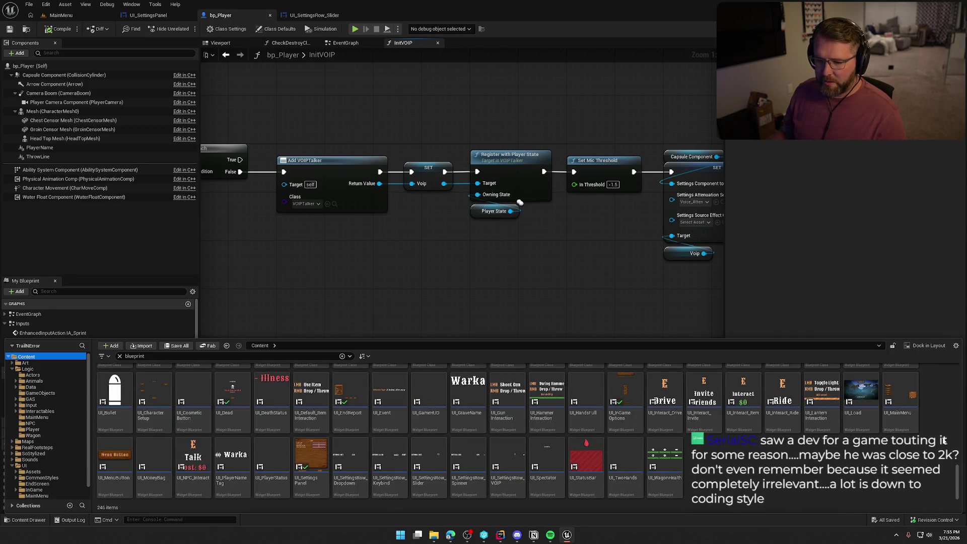
pyautogui.click(534, 228)
pyautogui.moveTo(541, 232); pyautogui.dragTo(540, 258)
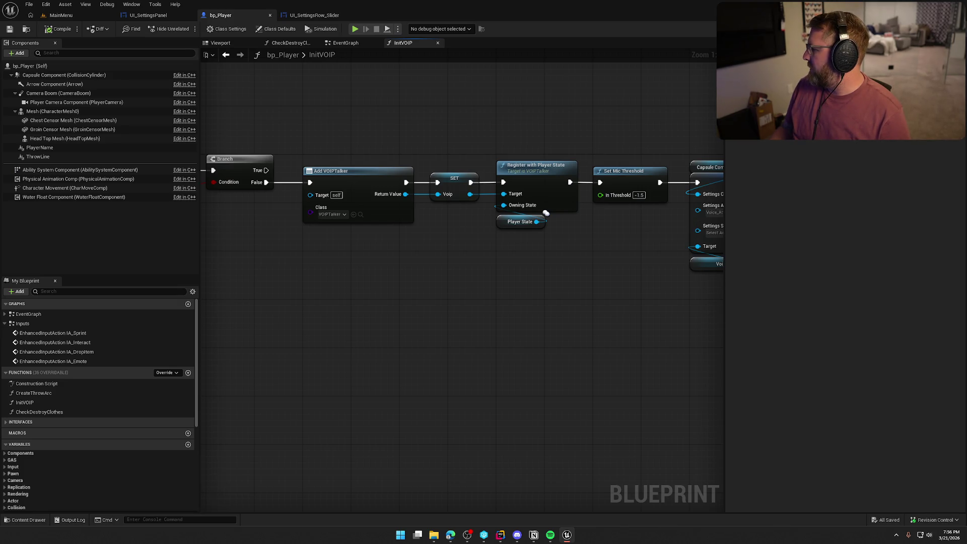
pyautogui.hotkey('alt', 'Tab')
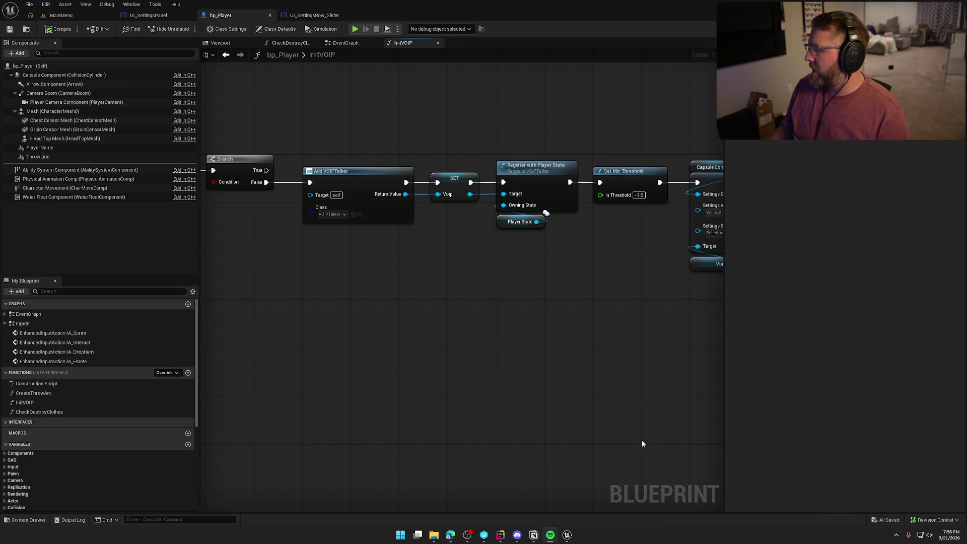
pyautogui.hotkey('alt', 'Tab')
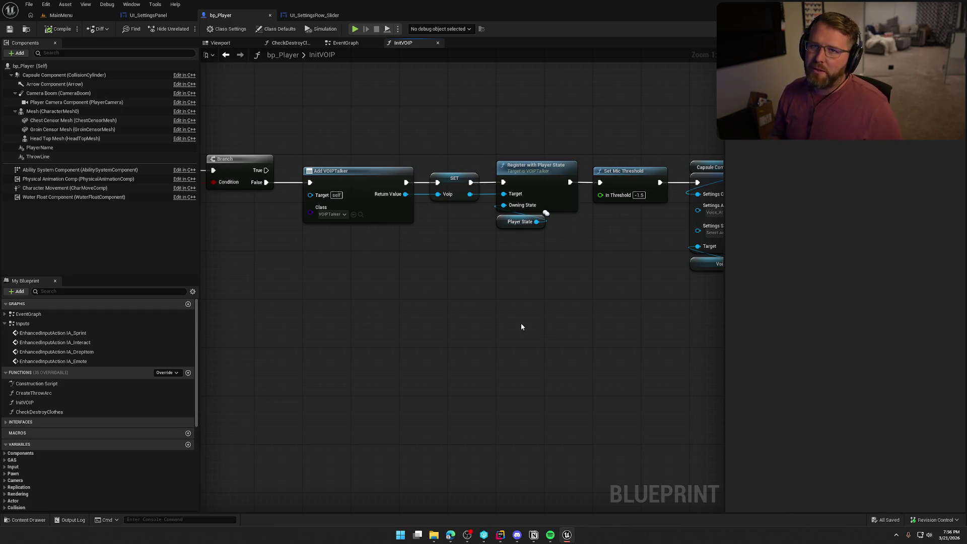
pyautogui.moveTo(539, 342)
pyautogui.mouseDown()
pyautogui.moveTo(652, 339)
pyautogui.moveTo(586, 335)
pyautogui.moveTo(421, 290)
pyautogui.mouseUp()
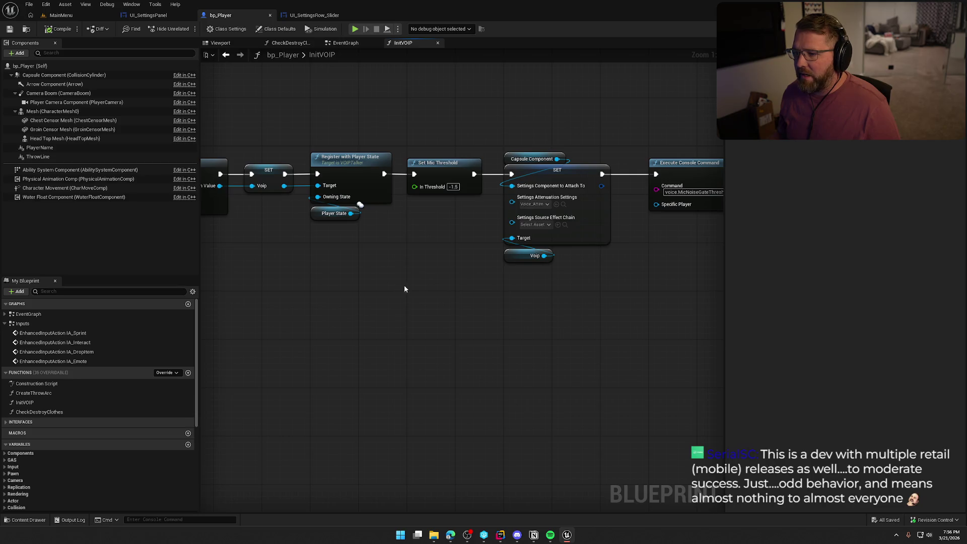
pyautogui.moveTo(394, 280)
pyautogui.mouseDown()
pyautogui.moveTo(345, 275)
pyautogui.moveTo(347, 339)
pyautogui.moveTo(367, 339)
pyautogui.mouseUp()
pyautogui.moveTo(451, 335)
pyautogui.mouseDown()
pyautogui.moveTo(309, 306)
pyautogui.moveTo(620, 340)
pyautogui.mouseUp()
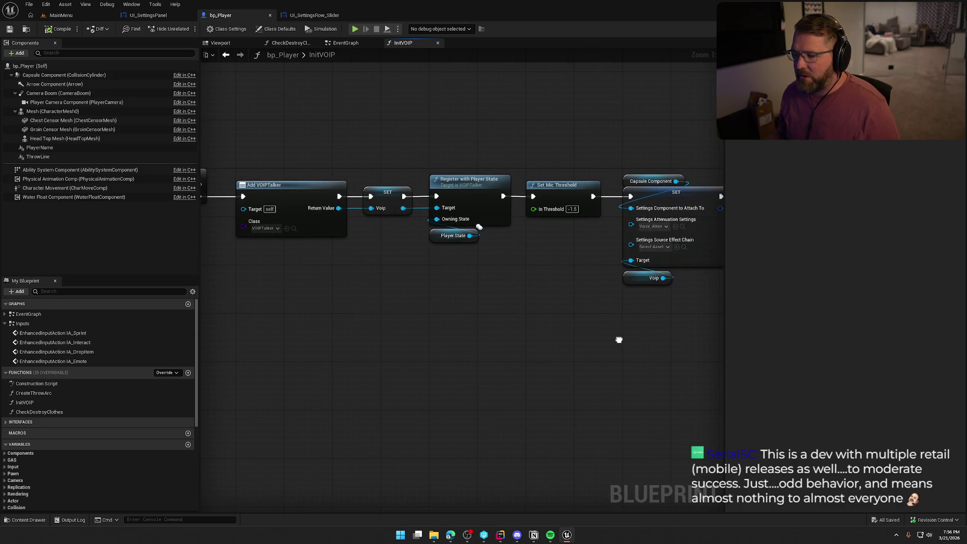
pyautogui.moveTo(557, 337); pyautogui.dragTo(740, 349)
pyautogui.moveTo(648, 349); pyautogui.dragTo(535, 330)
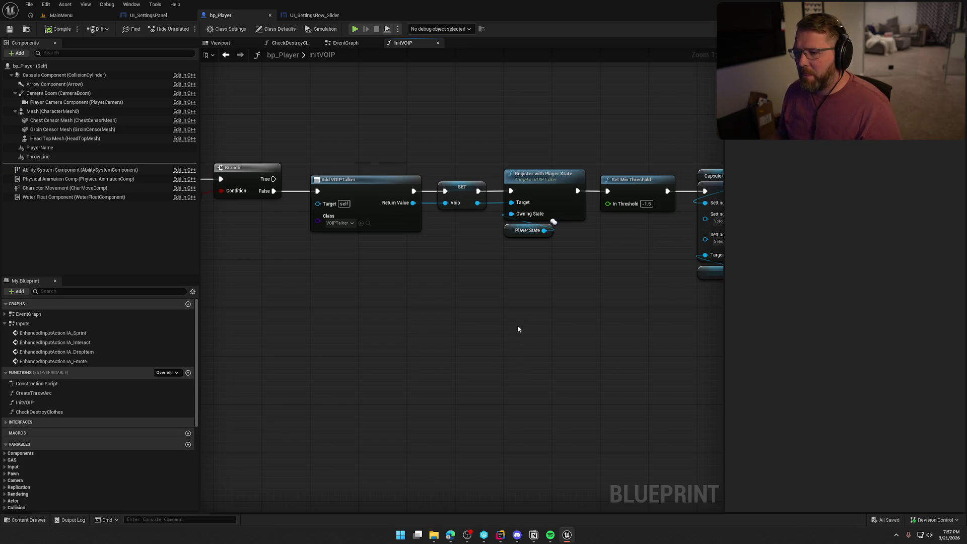
pyautogui.moveTo(456, 200); pyautogui.dragTo(464, 265)
pyautogui.write('voice')
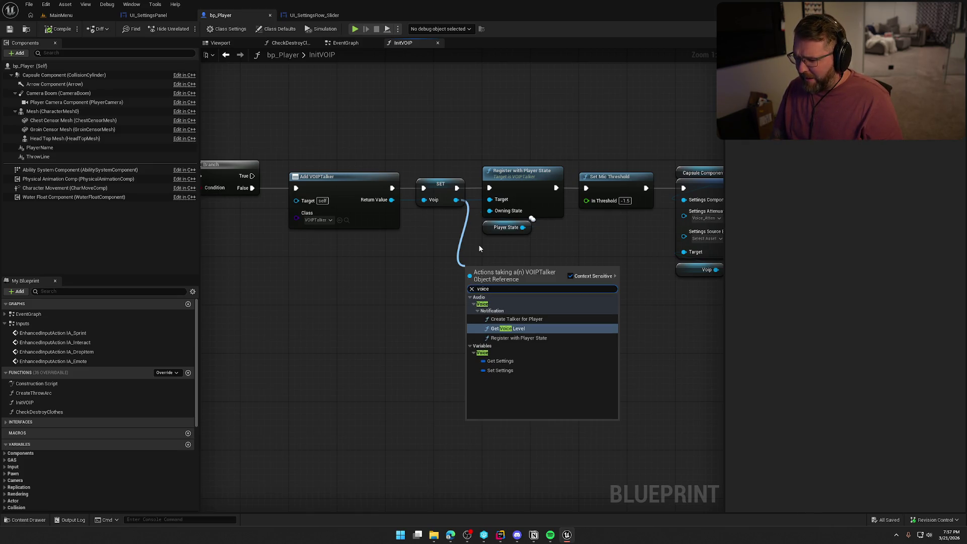
pyautogui.click(411, 258)
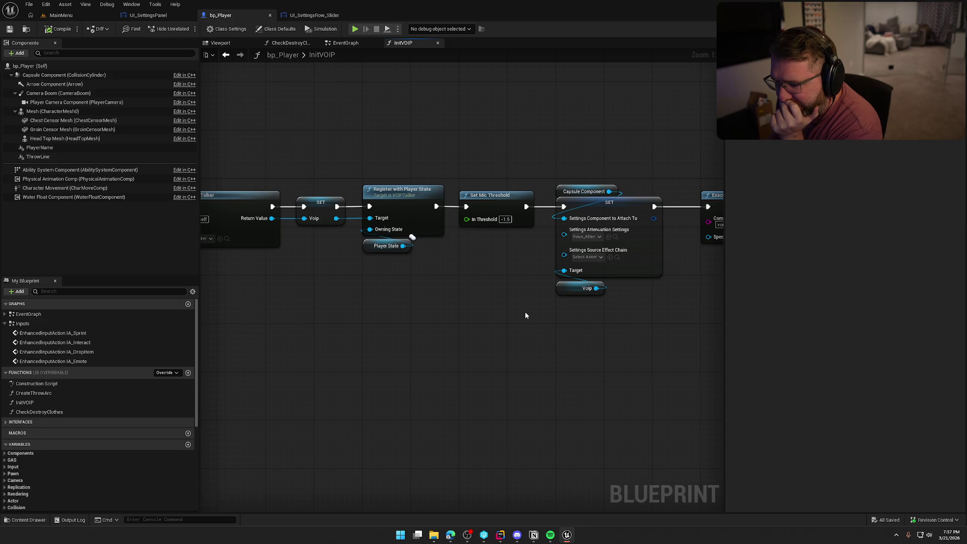
pyautogui.moveTo(525, 311); pyautogui.dragTo(388, 309)
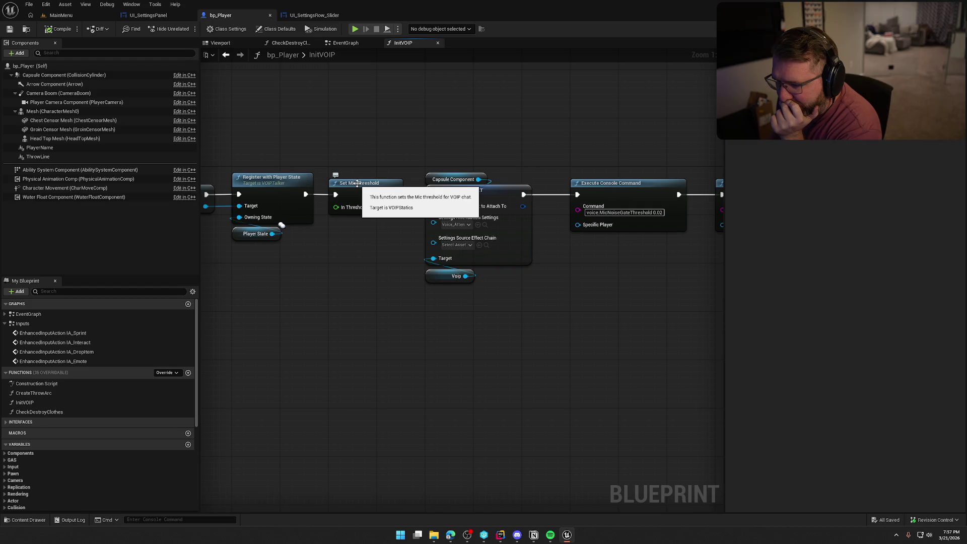
pyautogui.rightClick(331, 307)
# Look up 'voip' actions for the InitVOIP graph and dismiss the list.
pyautogui.write('voip')
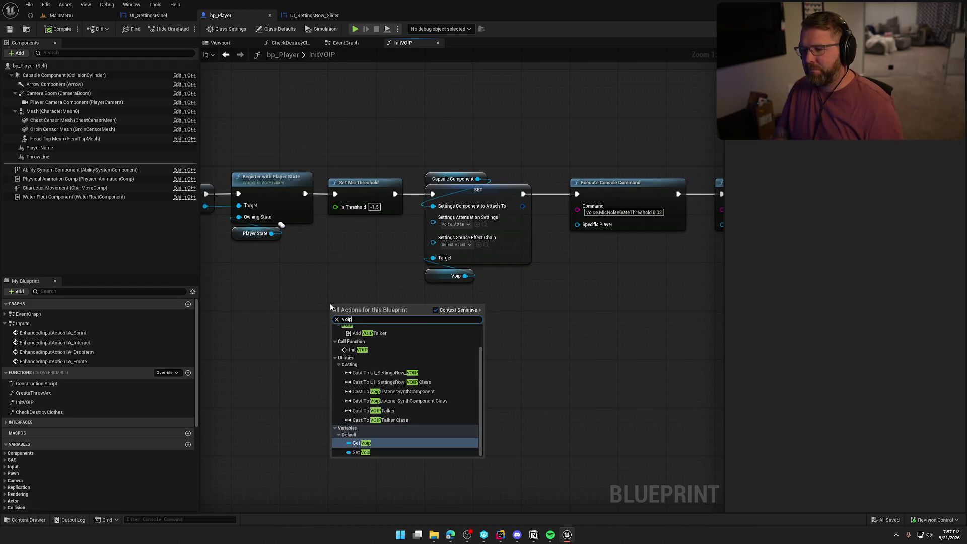
pyautogui.scroll(2, 435, 398)
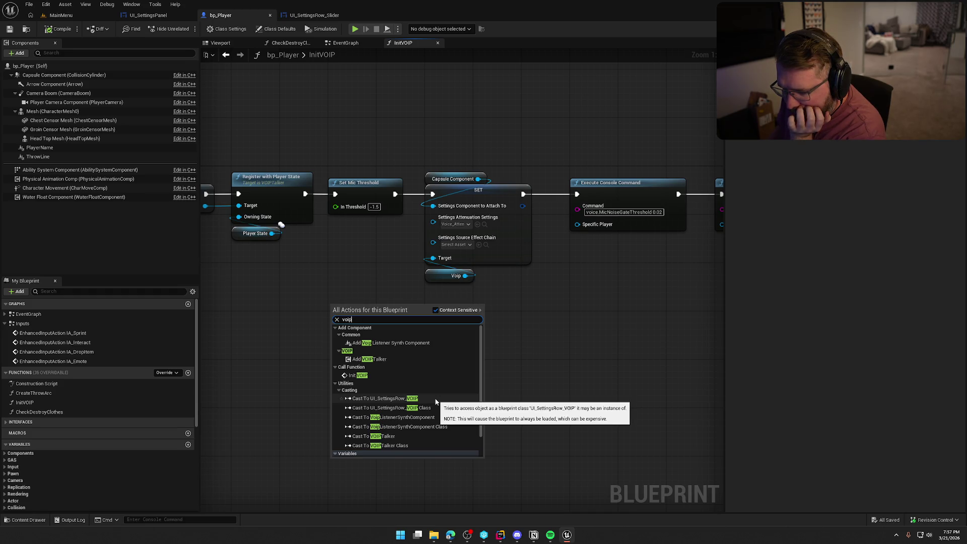
pyautogui.scroll(-2, 436, 401)
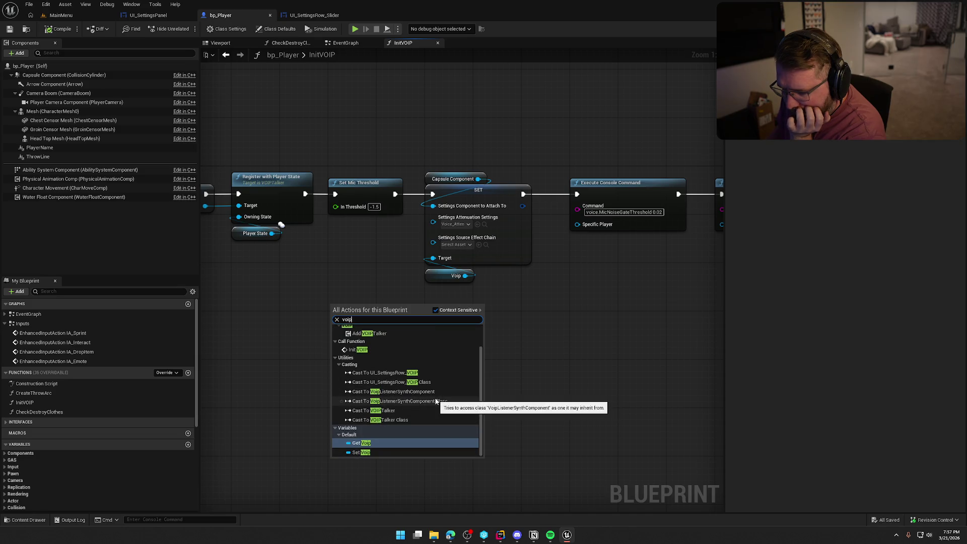
pyautogui.click(322, 295)
# Search graph actions for 'set mic', then 'voice', and add Create Talker for Player.
pyautogui.rightClick(330, 290)
pyautogui.write('set mic')
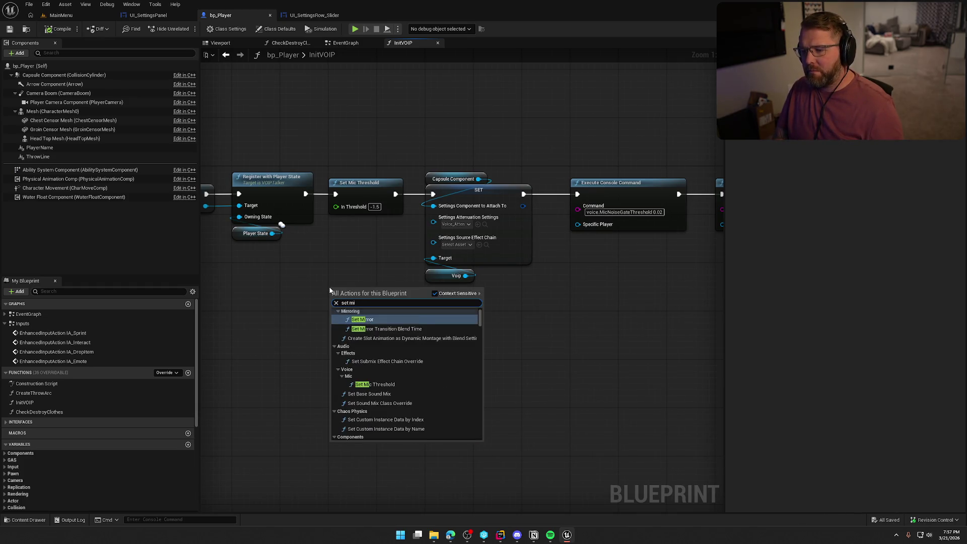
pyautogui.scroll(2, 382, 373)
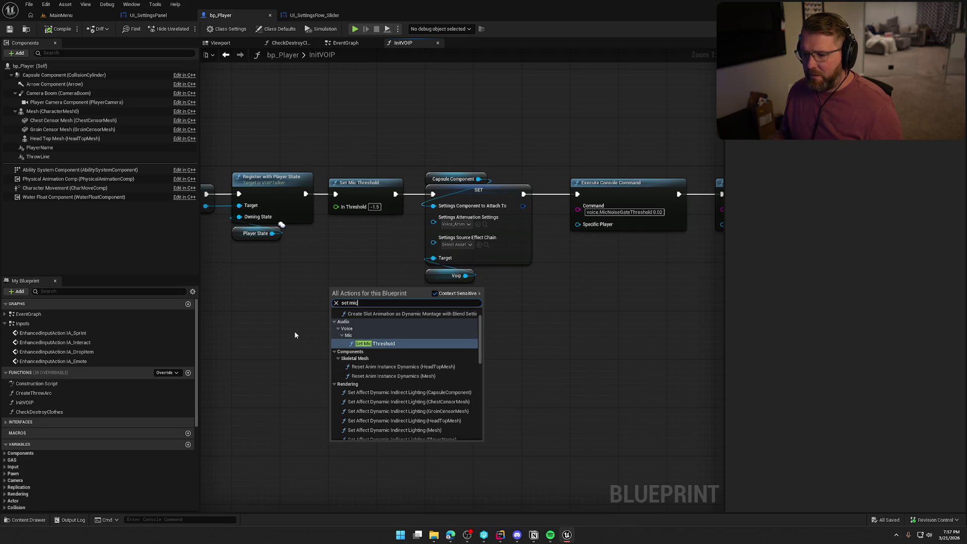
pyautogui.press('BackSpace')
pyautogui.press('BackSpace')
pyautogui.press('BackSpace')
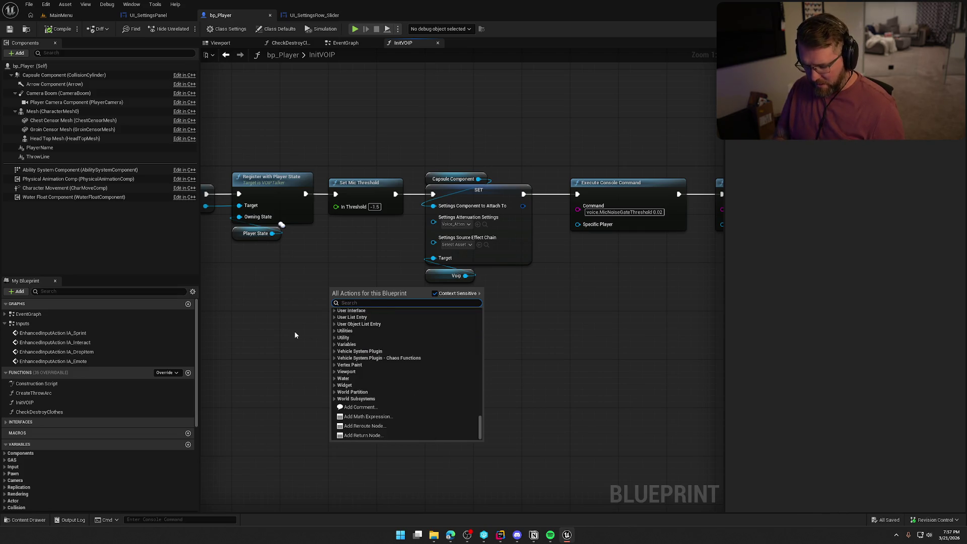
pyautogui.write('voice')
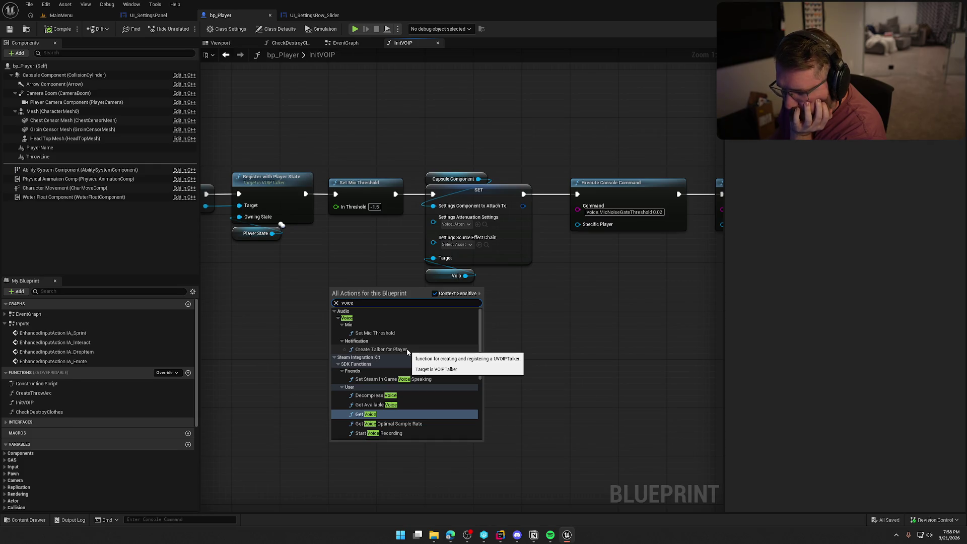
pyautogui.click(382, 349)
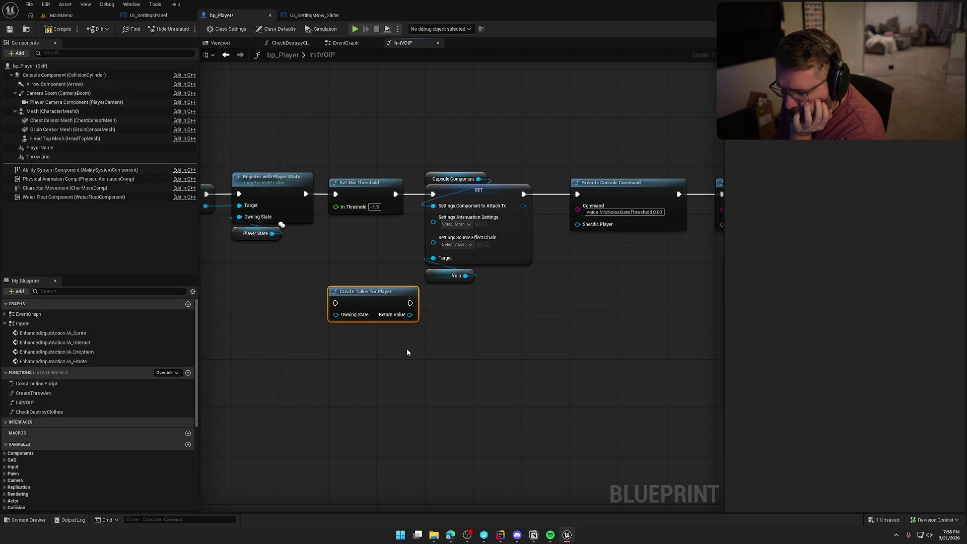
# Compare the new Create Talker for Player node with Add VOIPTalker, then delete it.
pyautogui.moveTo(407, 352)
pyautogui.mouseDown()
pyautogui.moveTo(467, 249)
pyautogui.moveTo(492, 249)
pyautogui.mouseUp()
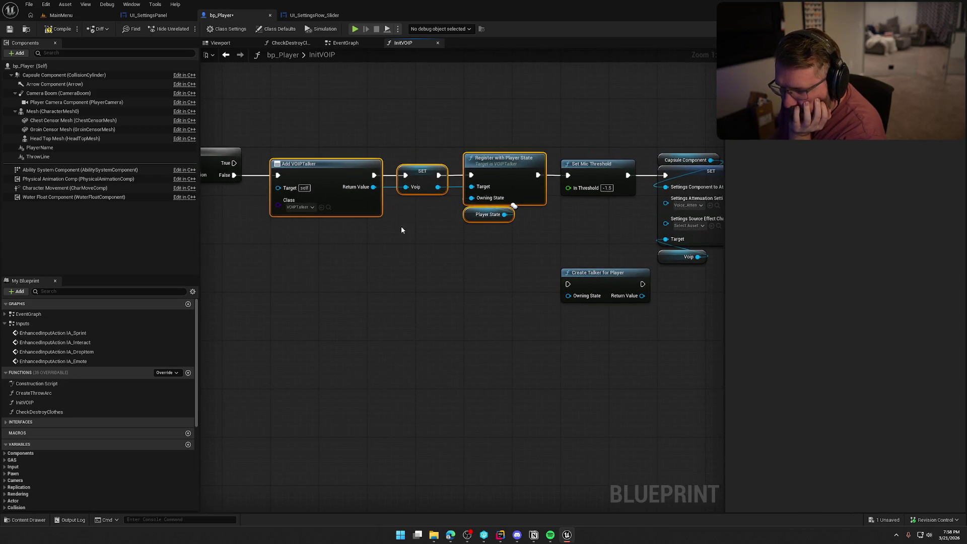
pyautogui.moveTo(484, 282); pyautogui.dragTo(308, 274)
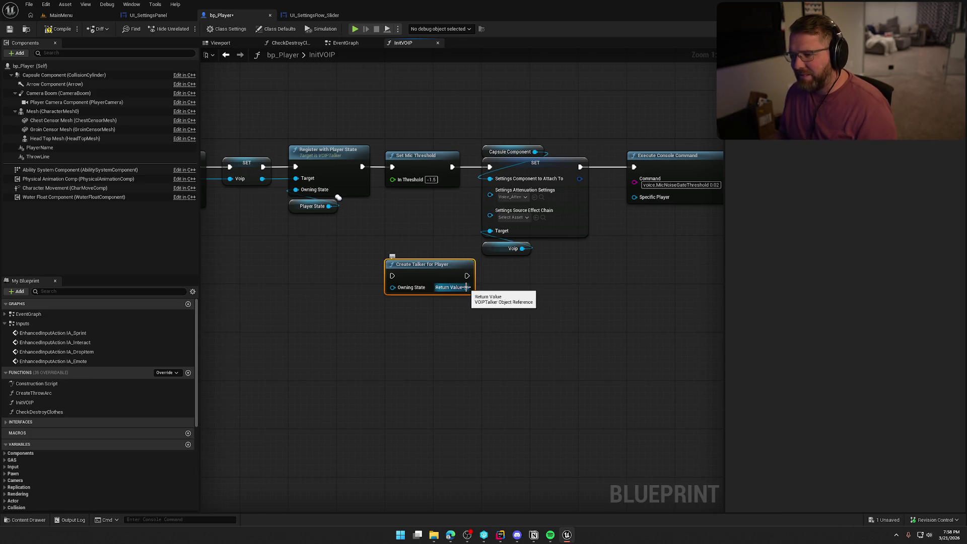
pyautogui.moveTo(235, 193); pyautogui.dragTo(344, 175)
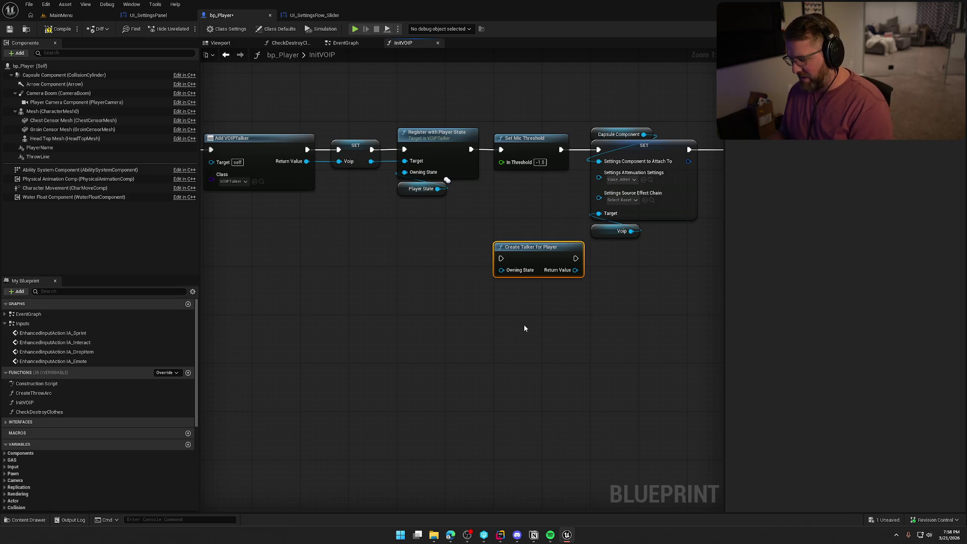
pyautogui.press('Delete')
pyautogui.moveTo(524, 328); pyautogui.dragTo(442, 349)
# Browse the 'voice' graph actions without adding any node, returning to Set Mic Threshold.
pyautogui.rightClick(414, 224)
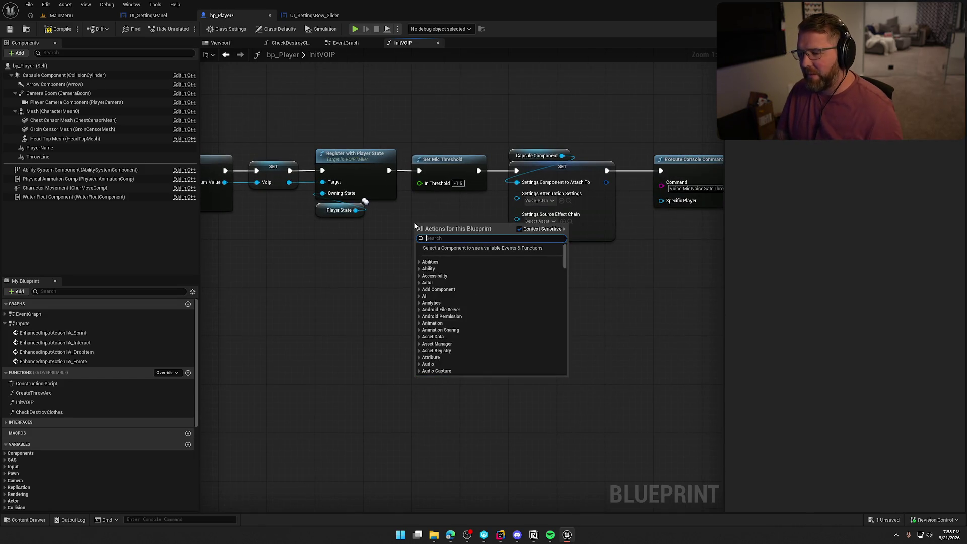
pyautogui.write('voice')
pyautogui.scroll(-2, 479, 313)
pyautogui.scroll(2, 480, 313)
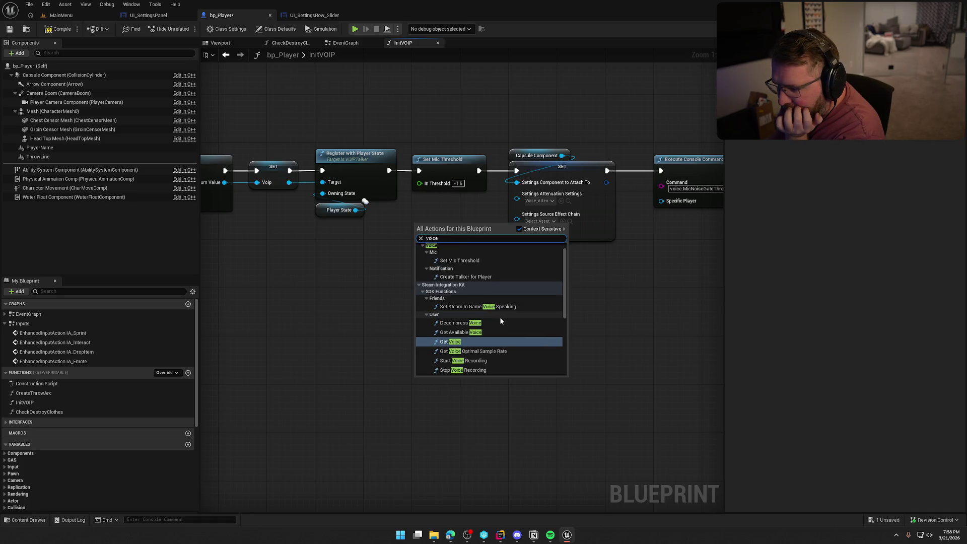
pyautogui.scroll(-1, 501, 321)
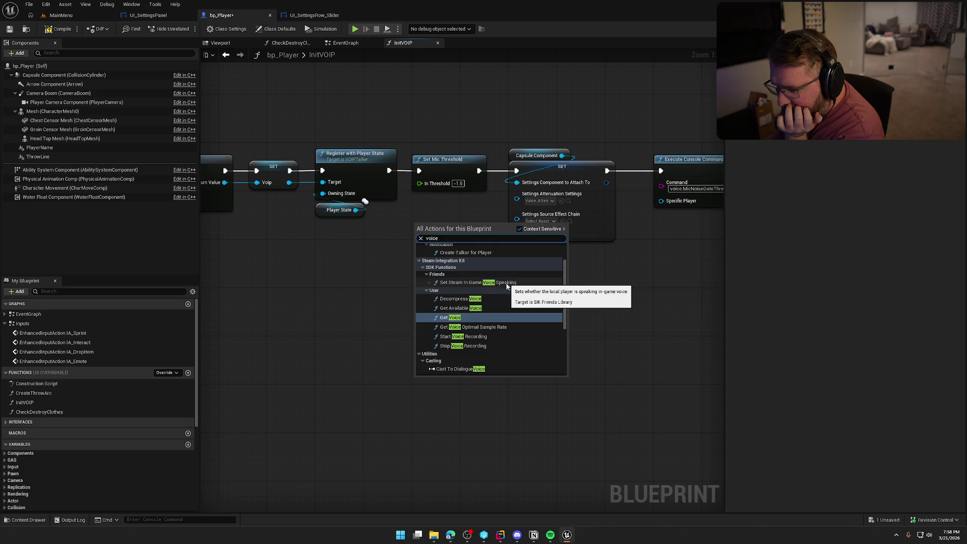
pyautogui.scroll(-1, 509, 313)
pyautogui.scroll(-4, 509, 314)
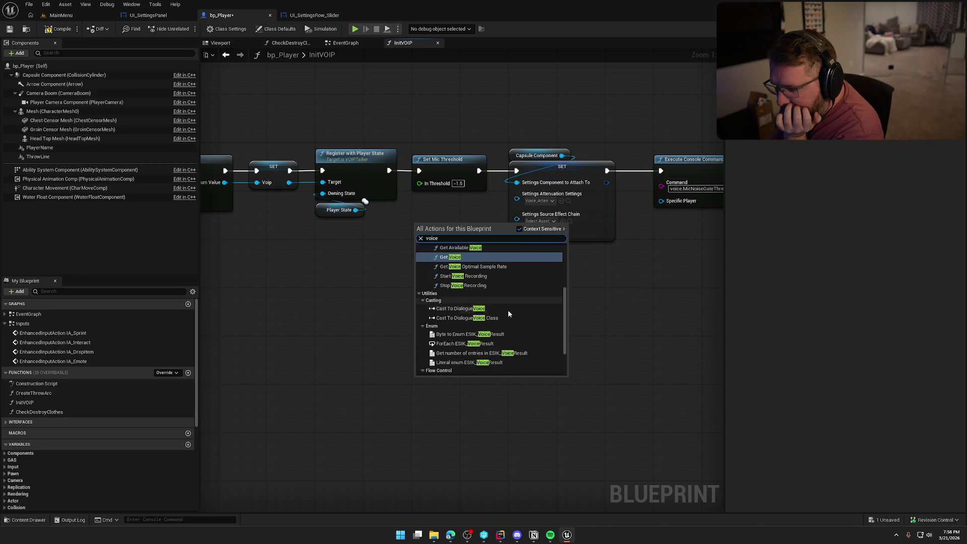
pyautogui.scroll(3, 518, 310)
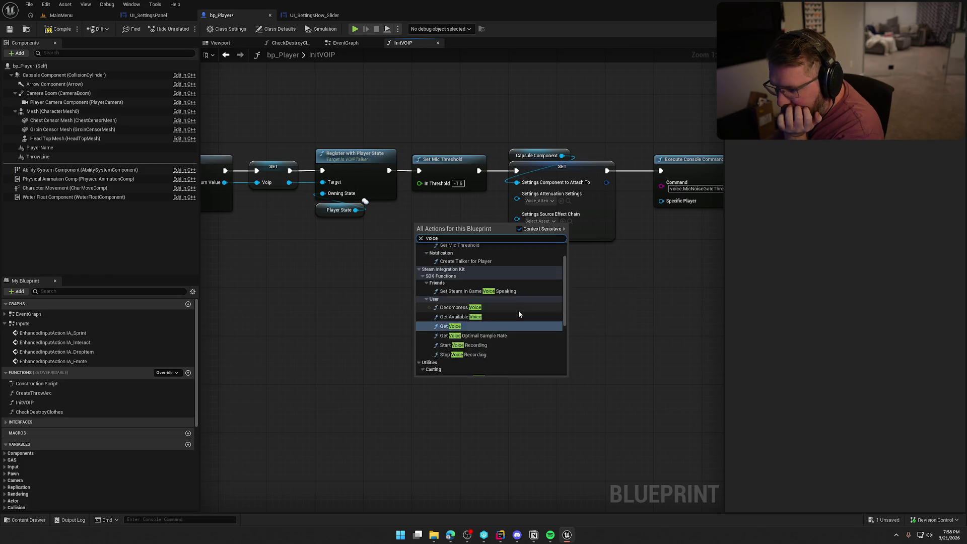
pyautogui.scroll(-3, 519, 310)
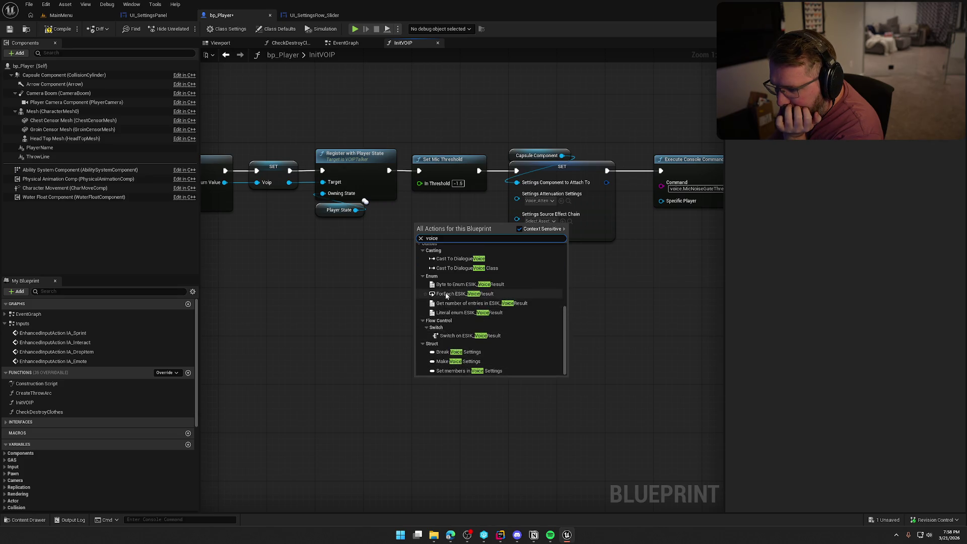
pyautogui.scroll(6, 477, 305)
pyautogui.click(358, 295)
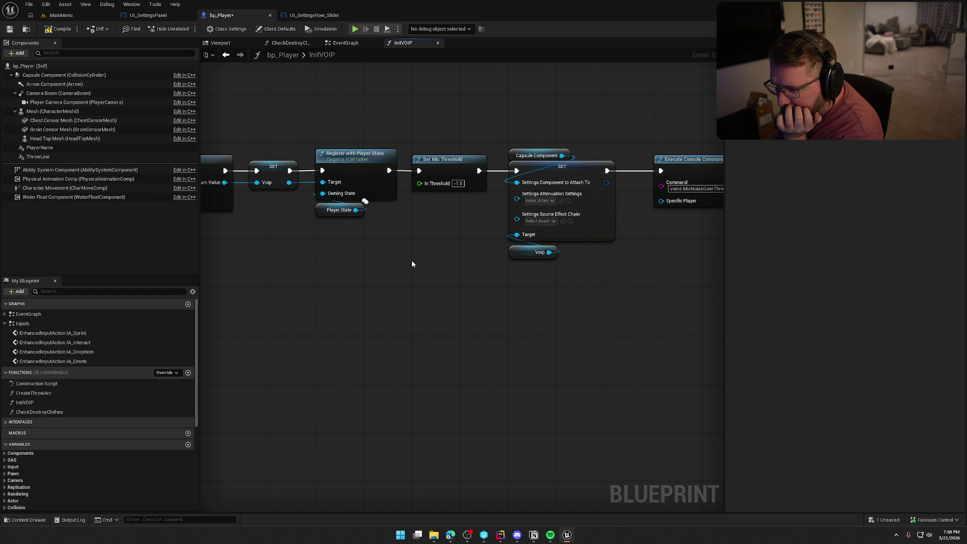
pyautogui.moveTo(412, 260); pyautogui.dragTo(649, 299)
pyautogui.moveTo(571, 302)
pyautogui.mouseDown()
pyautogui.moveTo(643, 301)
pyautogui.moveTo(391, 288)
pyautogui.mouseUp()
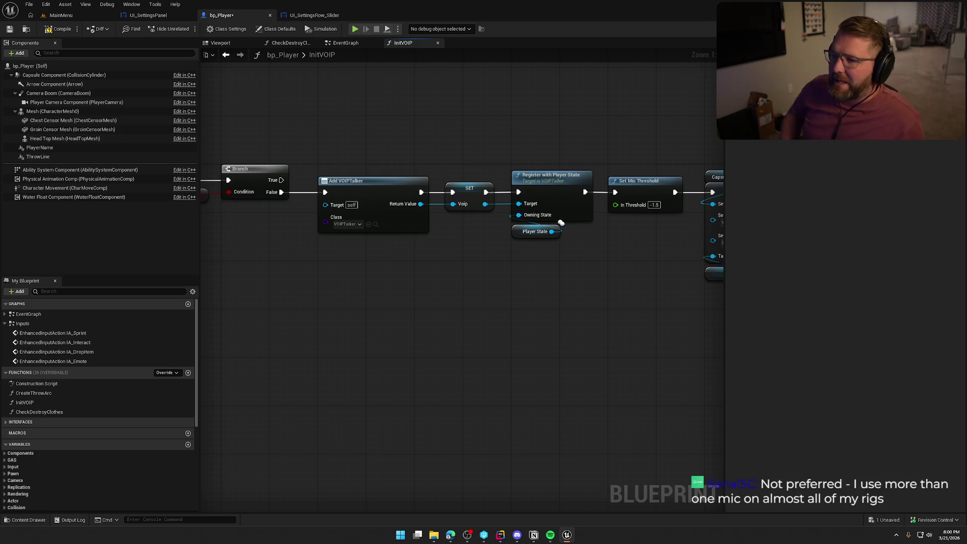
# Compile bp_Player with F7 and save it with Ctrl+S.
pyautogui.press('F7')
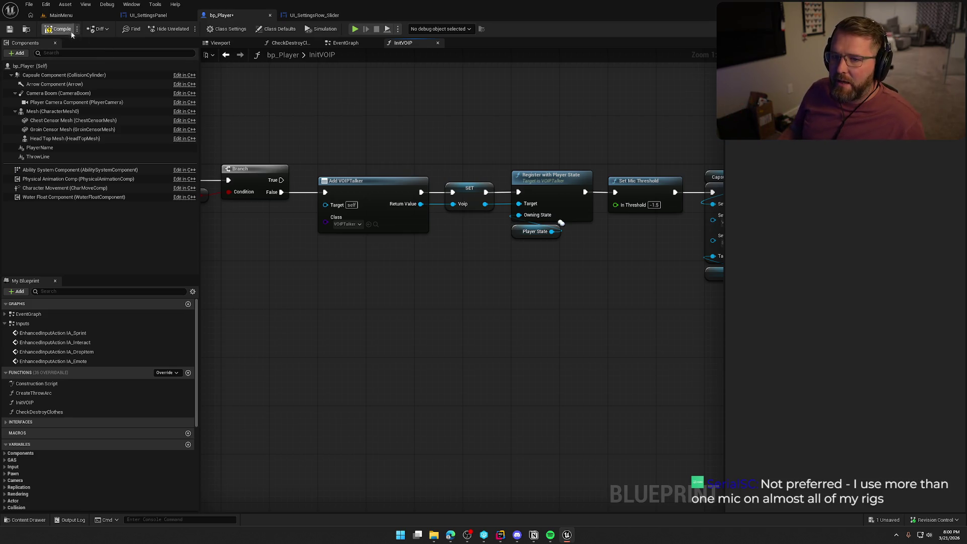
pyautogui.hotkey('ctrl', 's')
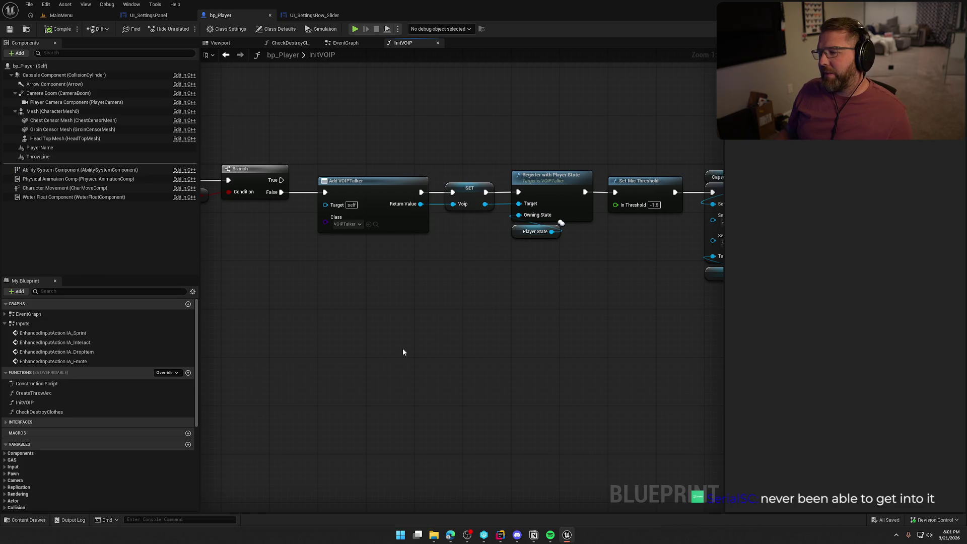
pyautogui.moveTo(403, 349)
pyautogui.mouseDown()
pyautogui.moveTo(347, 345)
pyautogui.moveTo(298, 323)
pyautogui.mouseUp()
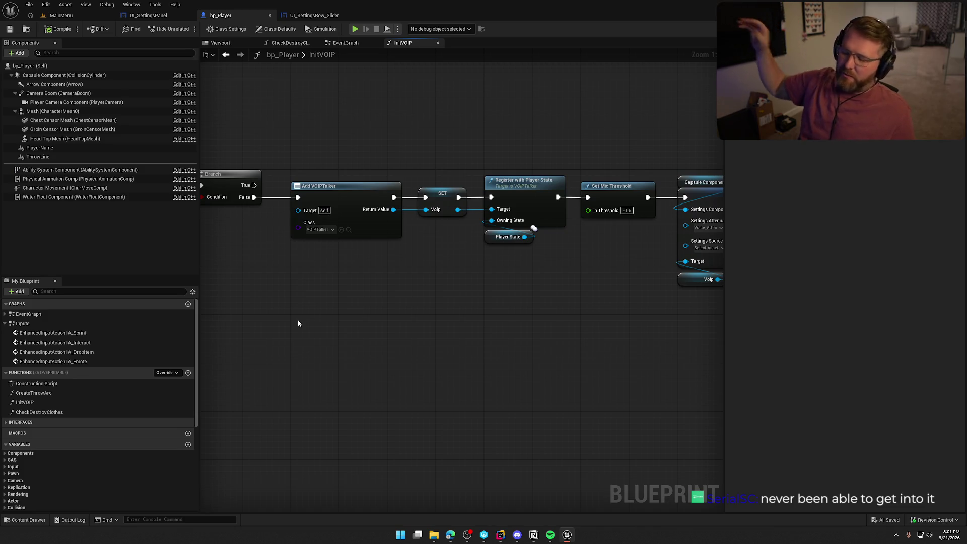
pyautogui.moveTo(303, 329)
pyautogui.mouseDown()
pyautogui.moveTo(335, 346)
pyautogui.moveTo(518, 349)
pyautogui.moveTo(382, 342)
pyautogui.moveTo(309, 301)
pyautogui.mouseUp()
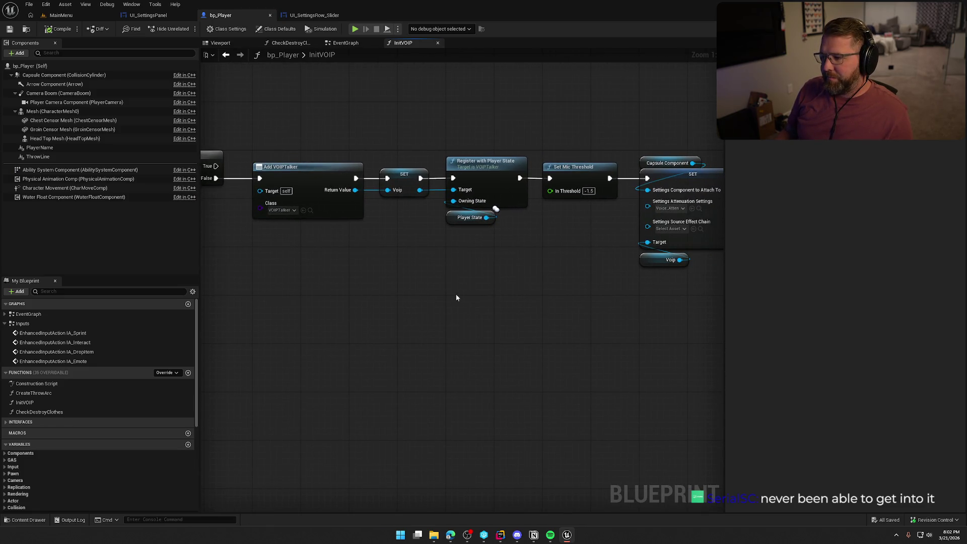
pyautogui.moveTo(490, 317); pyautogui.dragTo(108, 296)
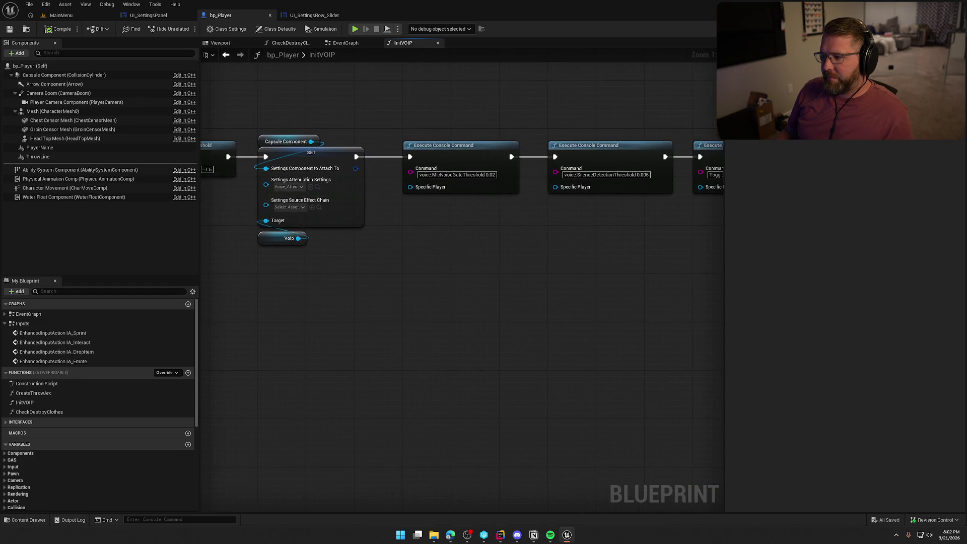
pyautogui.moveTo(413, 318)
pyautogui.mouseDown()
pyautogui.moveTo(318, 320)
pyautogui.moveTo(436, 317)
pyautogui.mouseUp()
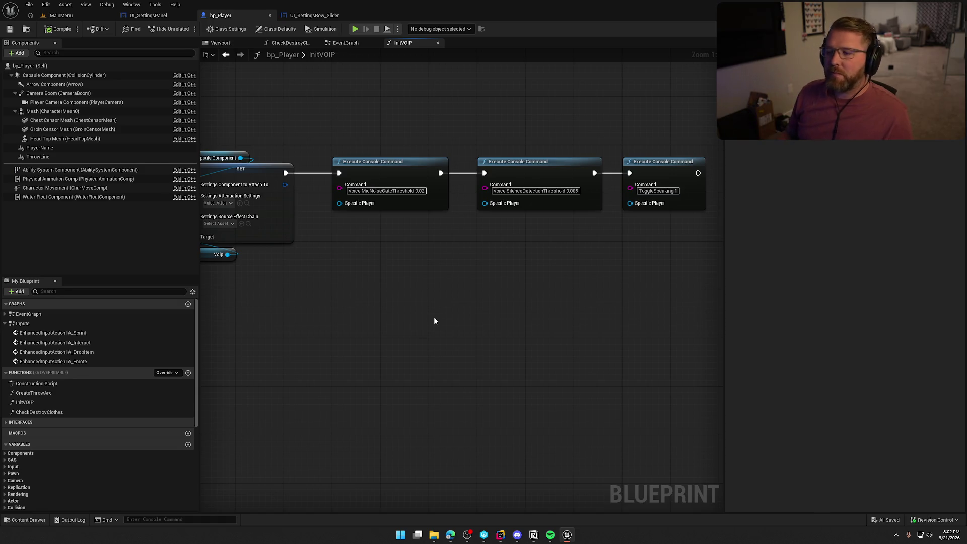
pyautogui.moveTo(407, 335)
pyautogui.mouseDown()
pyautogui.moveTo(519, 340)
pyautogui.moveTo(480, 324)
pyautogui.moveTo(533, 298)
pyautogui.moveTo(496, 281)
pyautogui.moveTo(432, 284)
pyautogui.mouseUp()
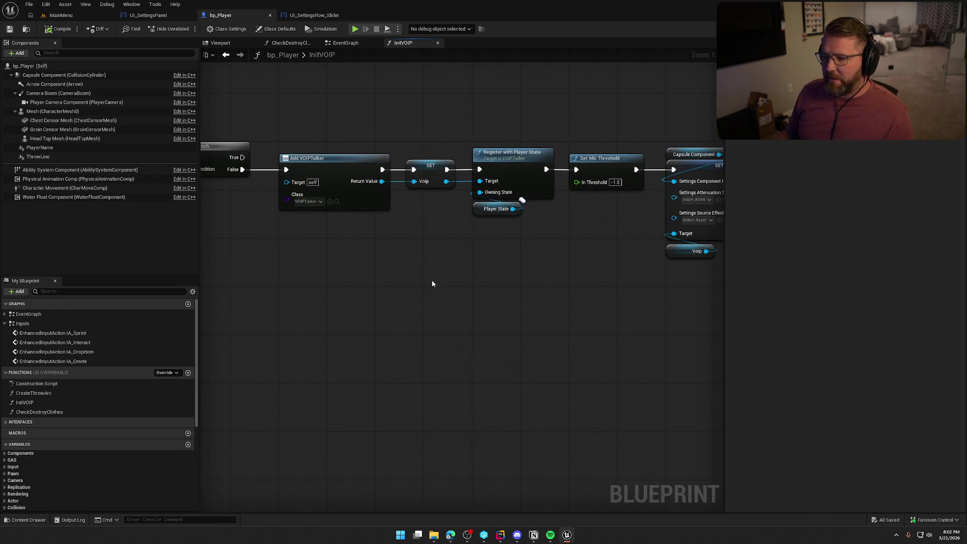
pyautogui.moveTo(493, 282)
pyautogui.mouseDown()
pyautogui.moveTo(605, 270)
pyautogui.moveTo(552, 258)
pyautogui.mouseUp()
pyautogui.scroll(-1, 553, 258)
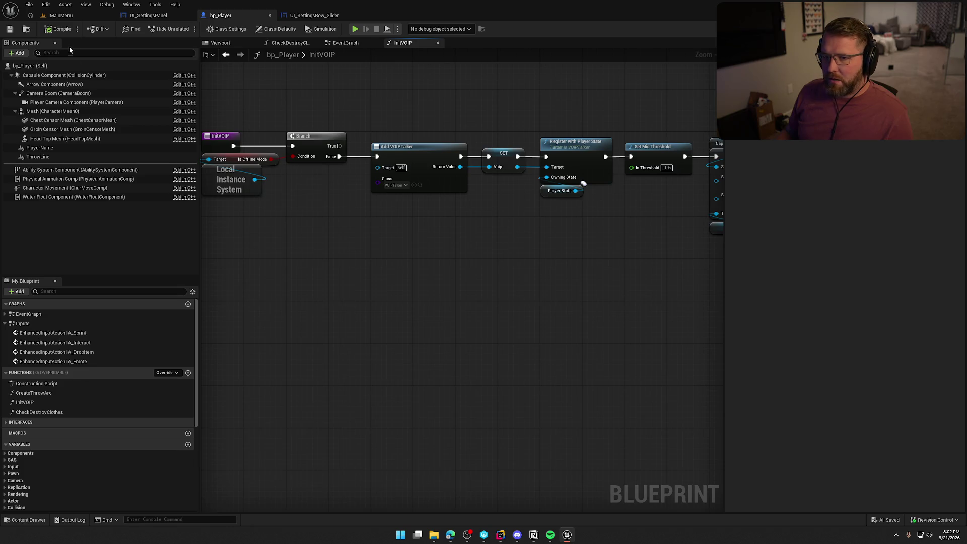
pyautogui.click(315, 16)
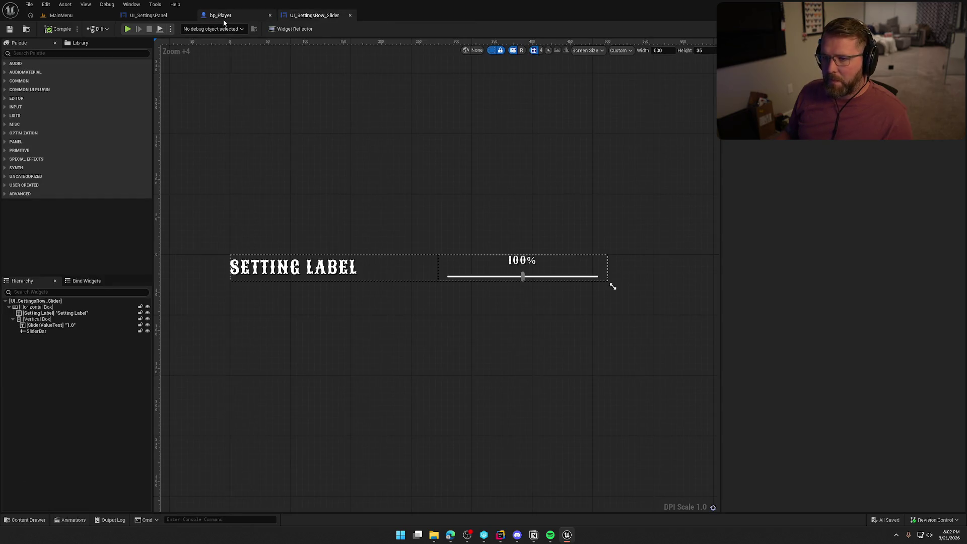
pyautogui.click(152, 15)
pyautogui.click(231, 15)
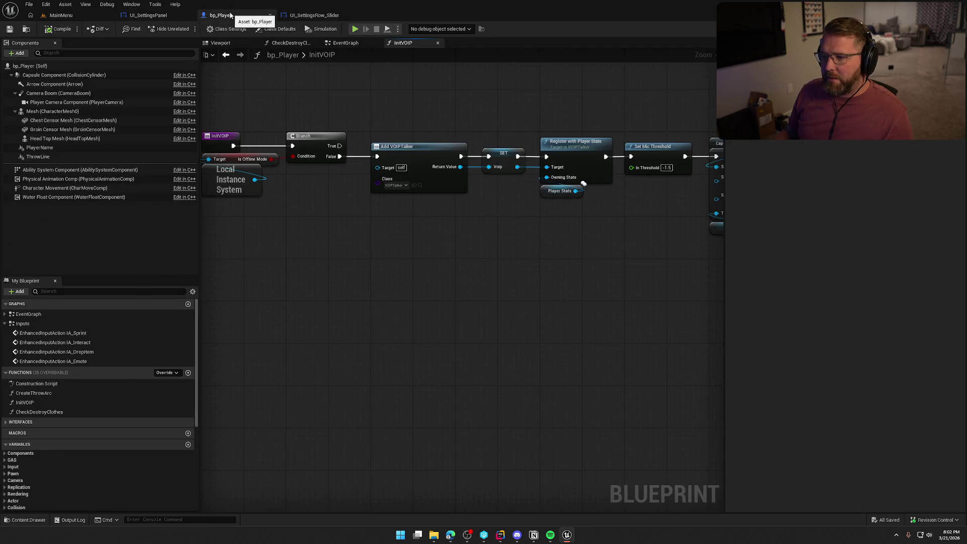
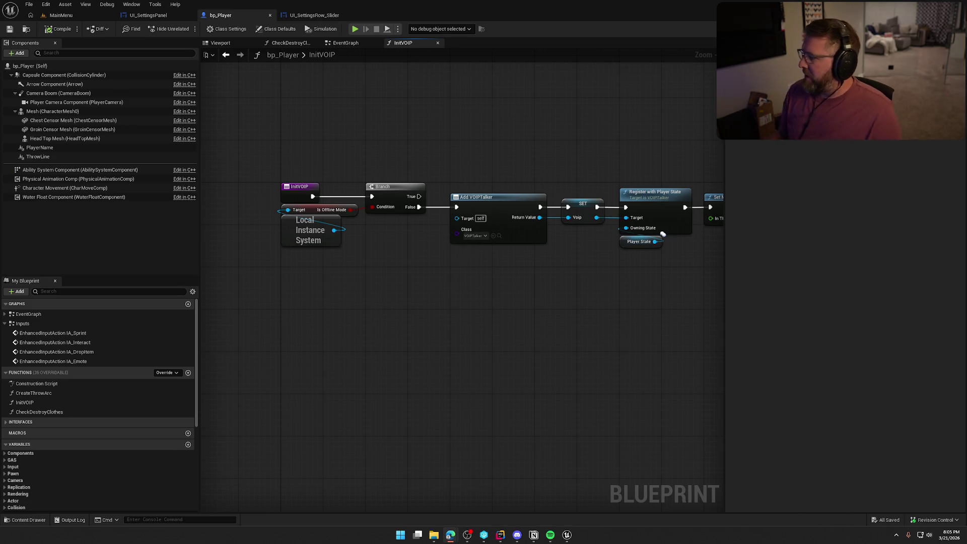
# Review Steam's voice settings page, close it, then switch to the UI_SettingsPanel widget blueprint.
pyautogui.click(897, 535)
pyautogui.rightClick(866, 512)
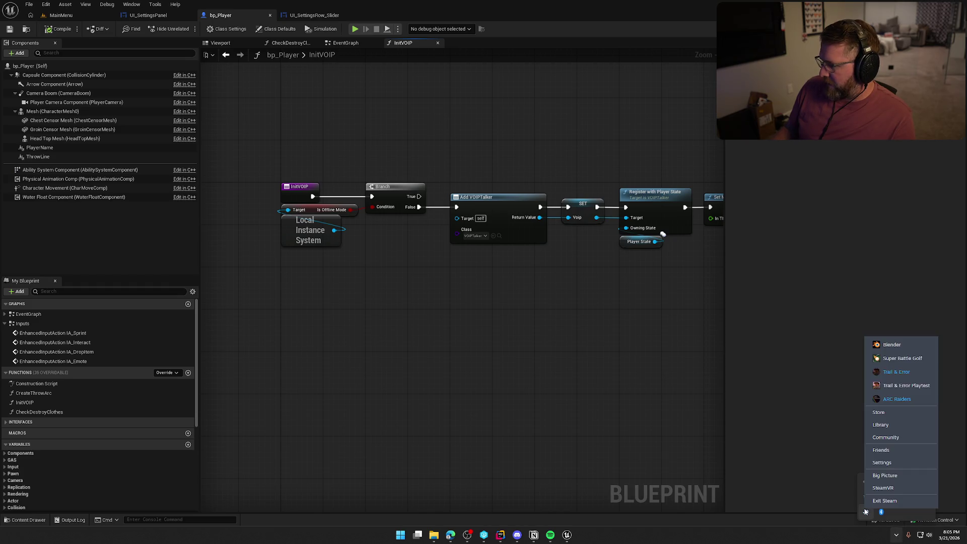
pyautogui.click(888, 462)
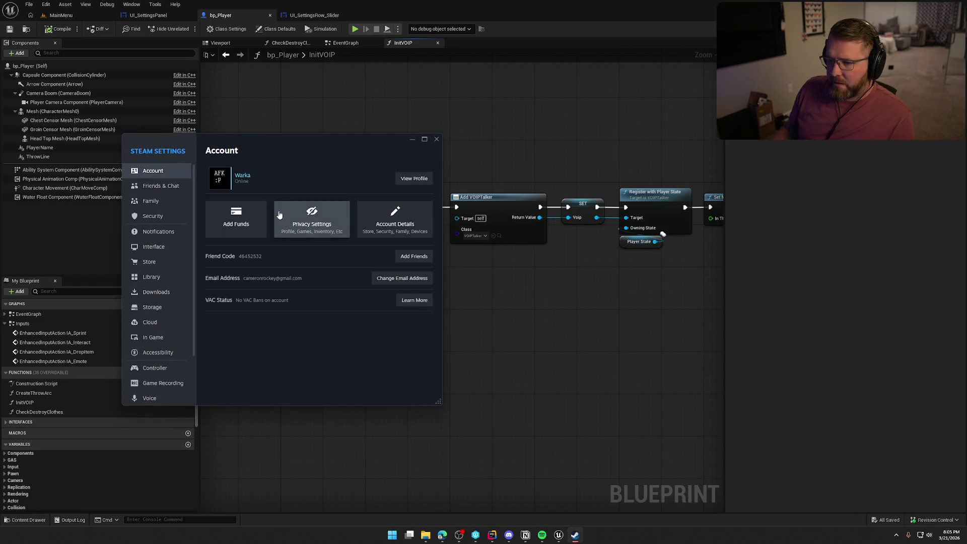
pyautogui.click(154, 384)
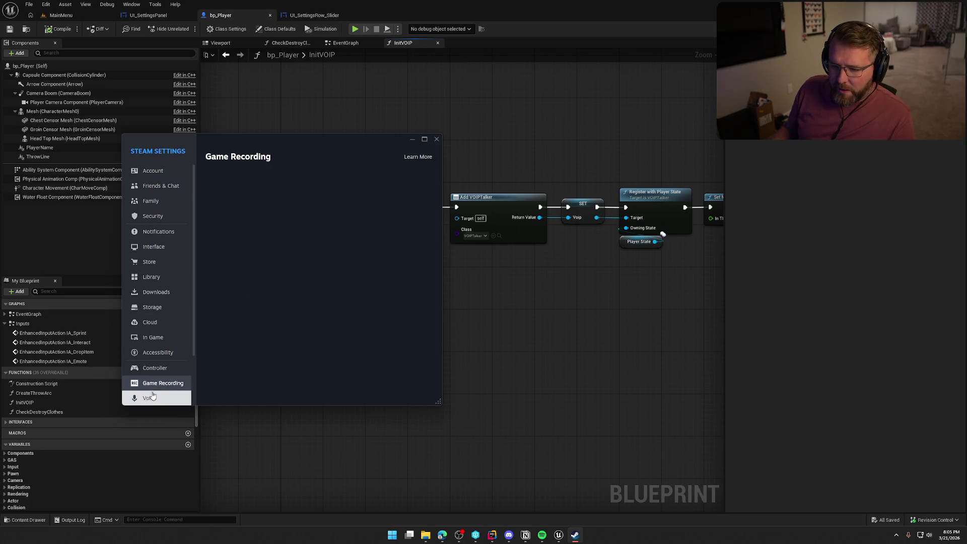
pyautogui.click(151, 398)
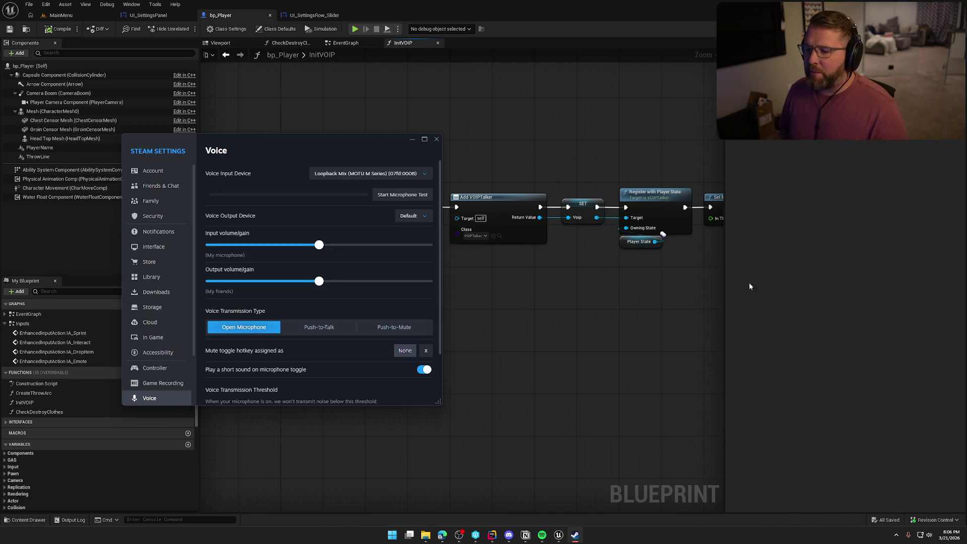
pyautogui.click(437, 138)
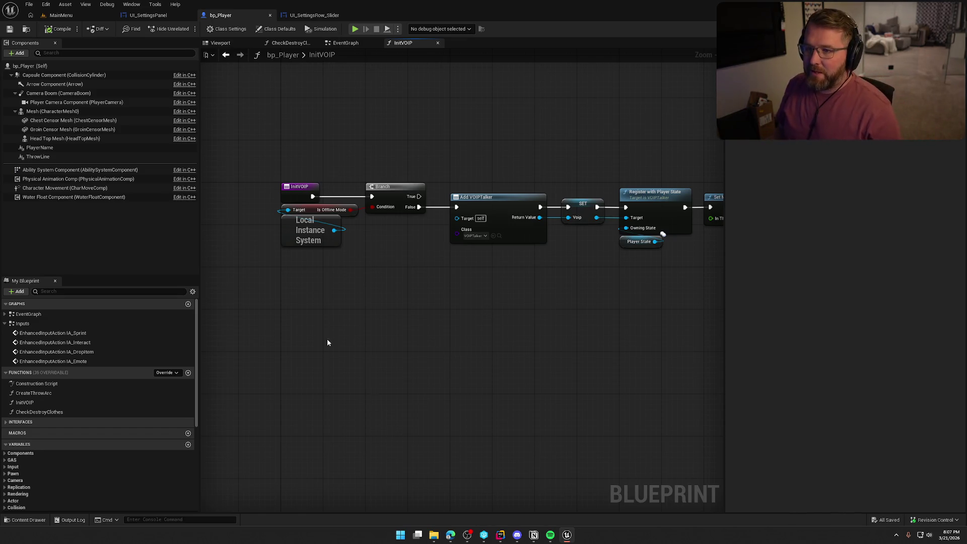
pyautogui.click(149, 15)
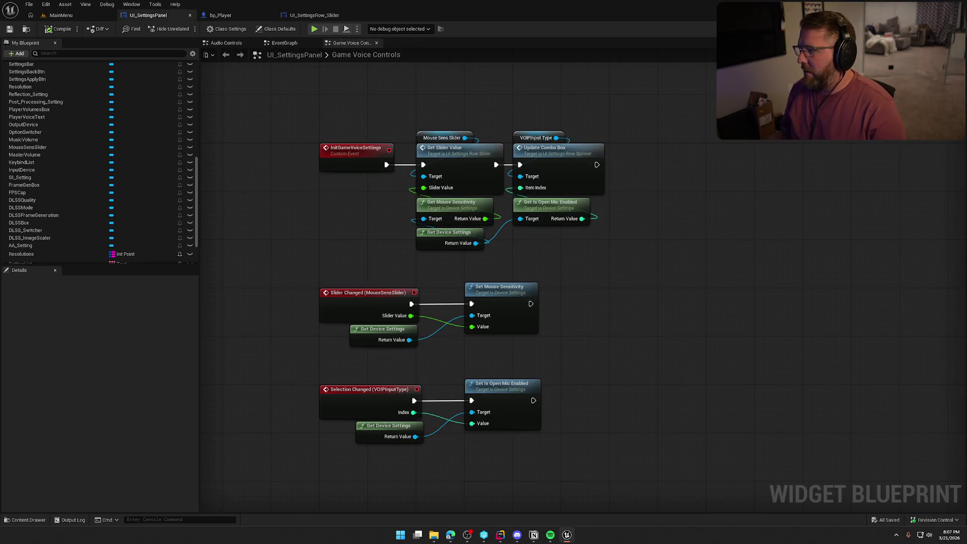
# In Designer view, delete the VOIP Output Device row, then the VOIP Input Device row.
pyautogui.click(938, 29)
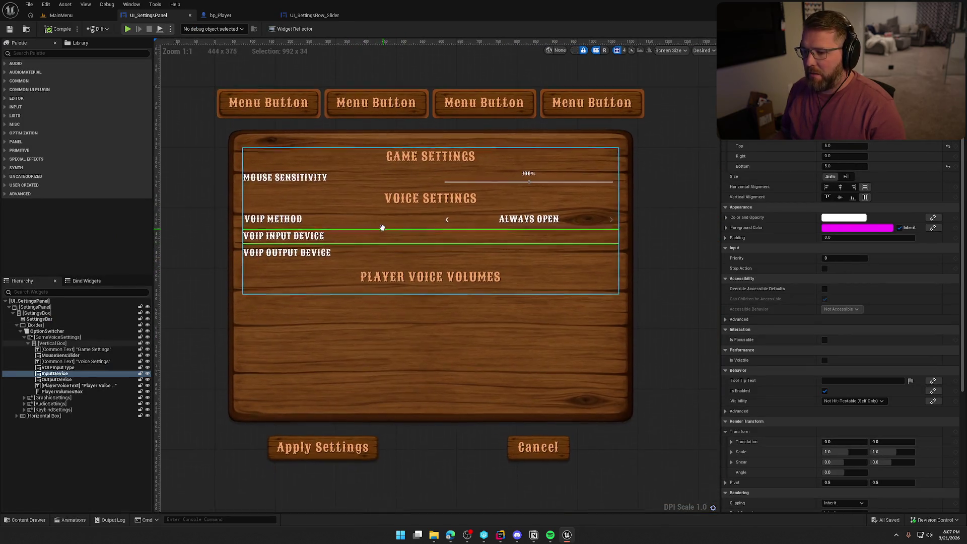
pyautogui.click(346, 253)
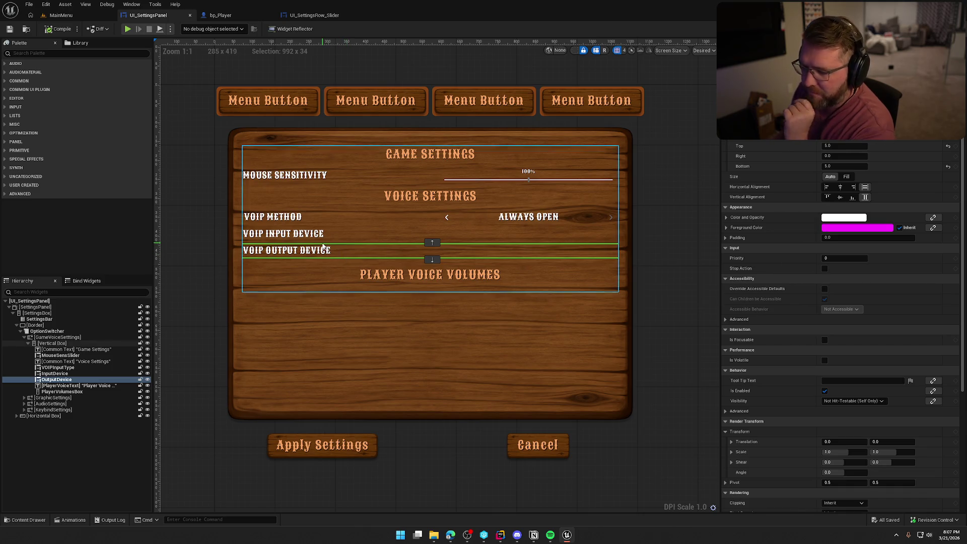
pyautogui.press('Delete')
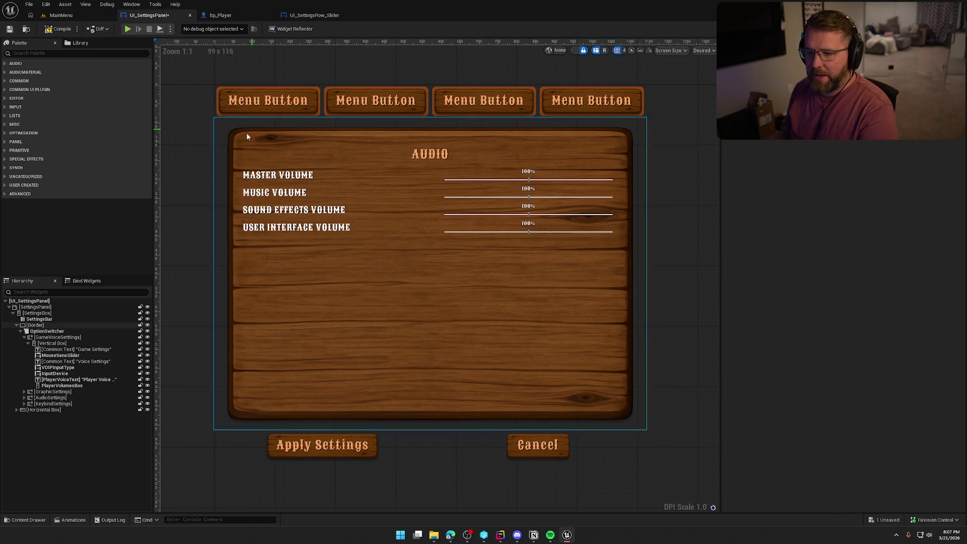
pyautogui.click(52, 343)
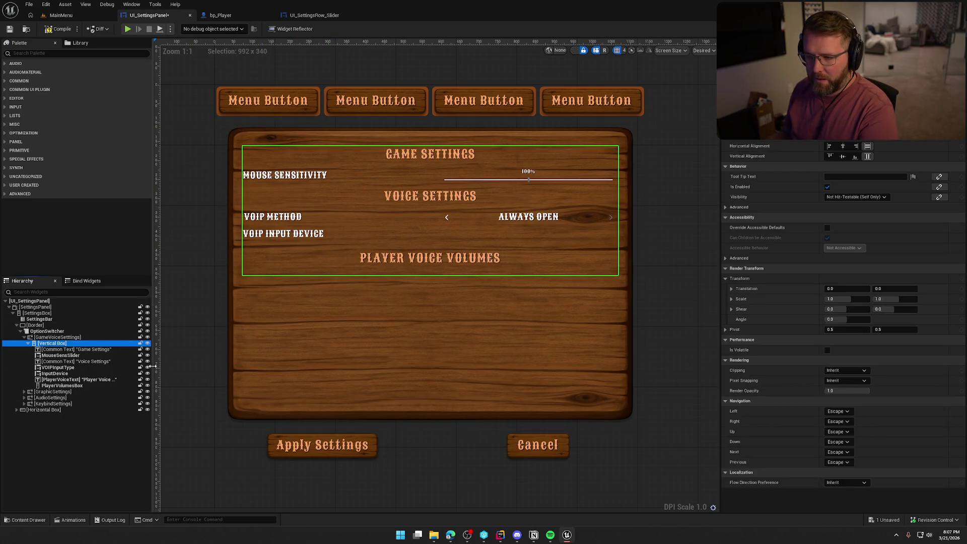
pyautogui.click(291, 233)
pyautogui.press('Delete')
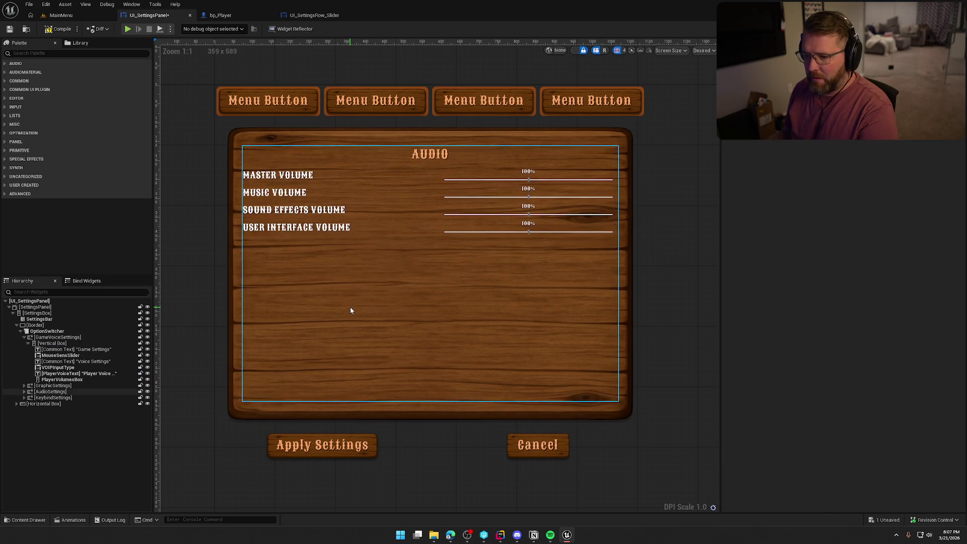
# Select the voice settings vertical box and search the Palette for 'common text'.
pyautogui.click(52, 343)
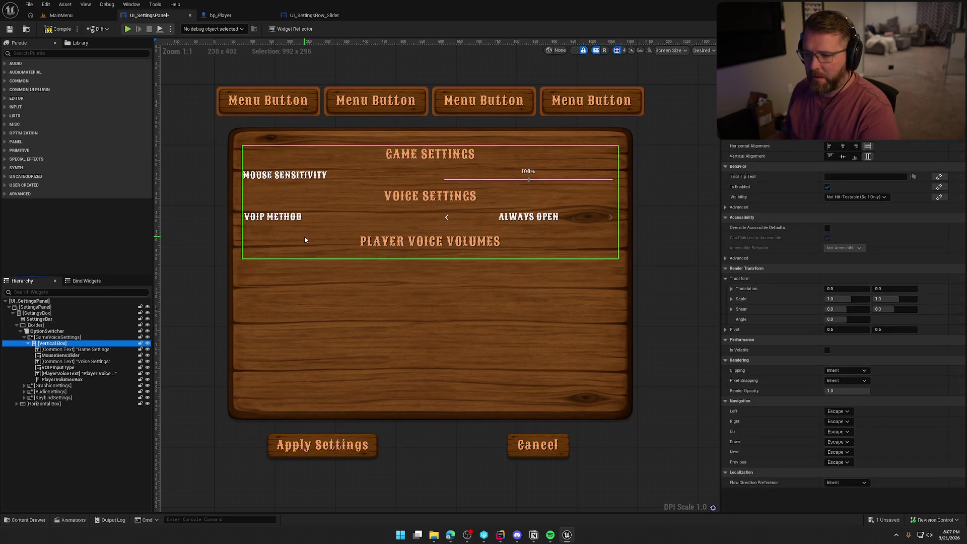
pyautogui.click(39, 54)
pyautogui.write('com')
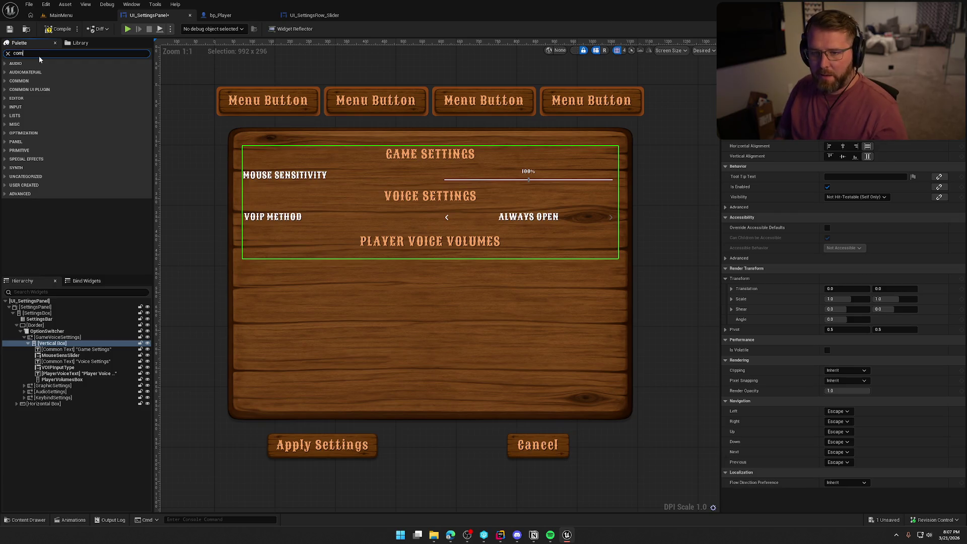
pyautogui.write('mon text')
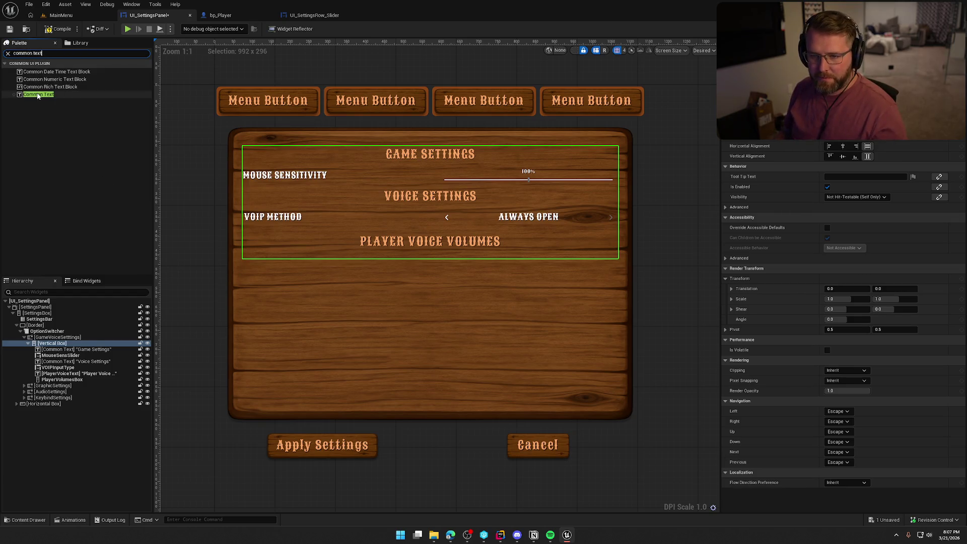
# Add a Common Text above Player Voice Volumes reading 'To change VOIP input device update your system default or steam settings'.
pyautogui.moveTo(39, 94)
pyautogui.mouseDown()
pyautogui.moveTo(154, 261)
pyautogui.moveTo(318, 239)
pyautogui.mouseUp()
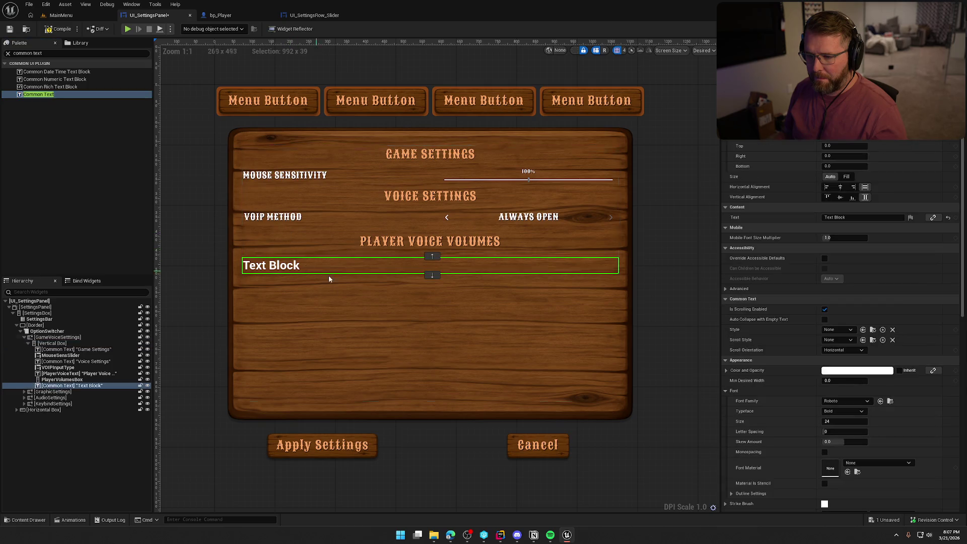
pyautogui.click(434, 255)
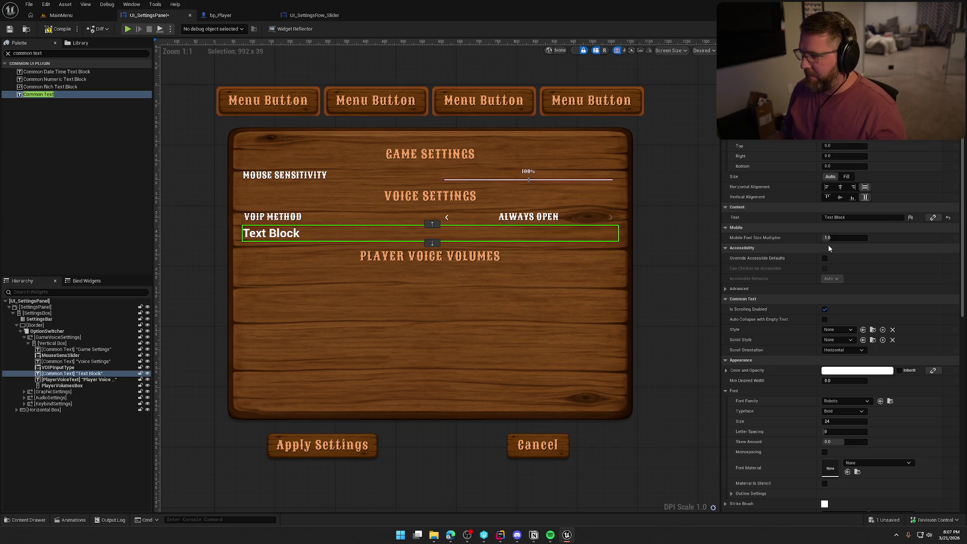
pyautogui.click(857, 221)
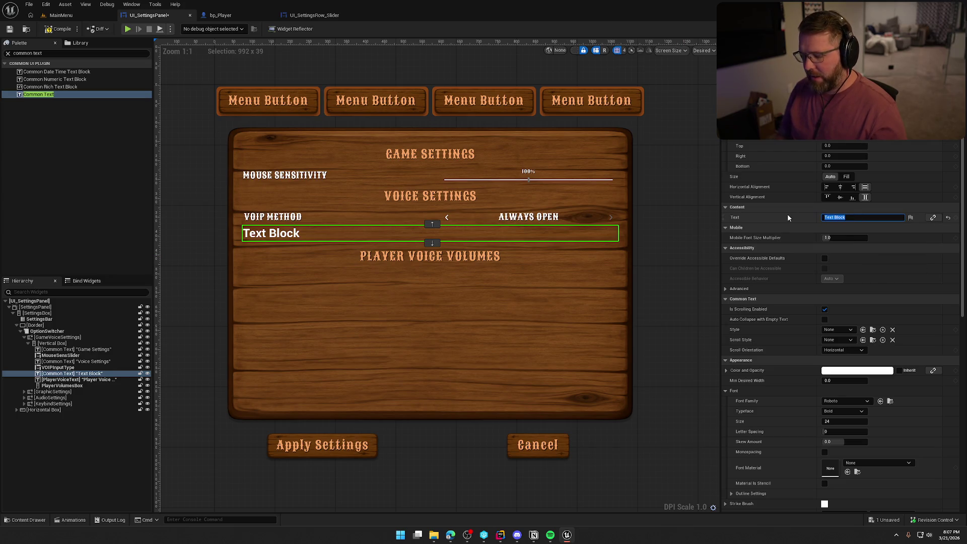
pyautogui.write('To c')
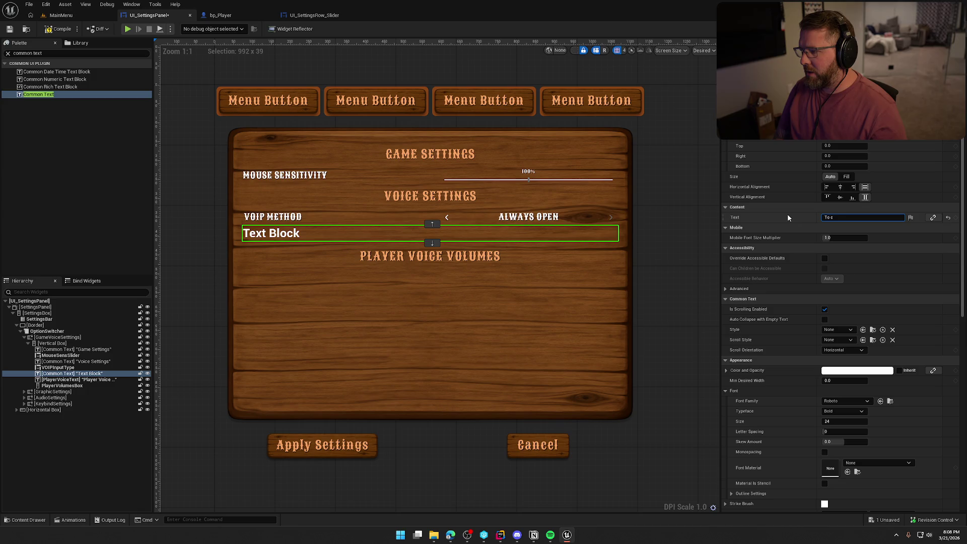
pyautogui.write('hange ')
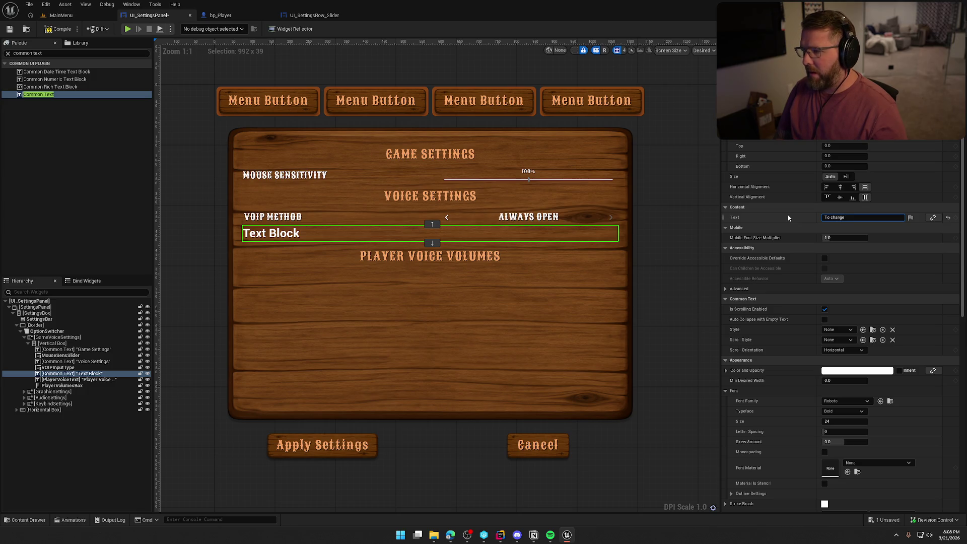
pyautogui.write('VOIP input device')
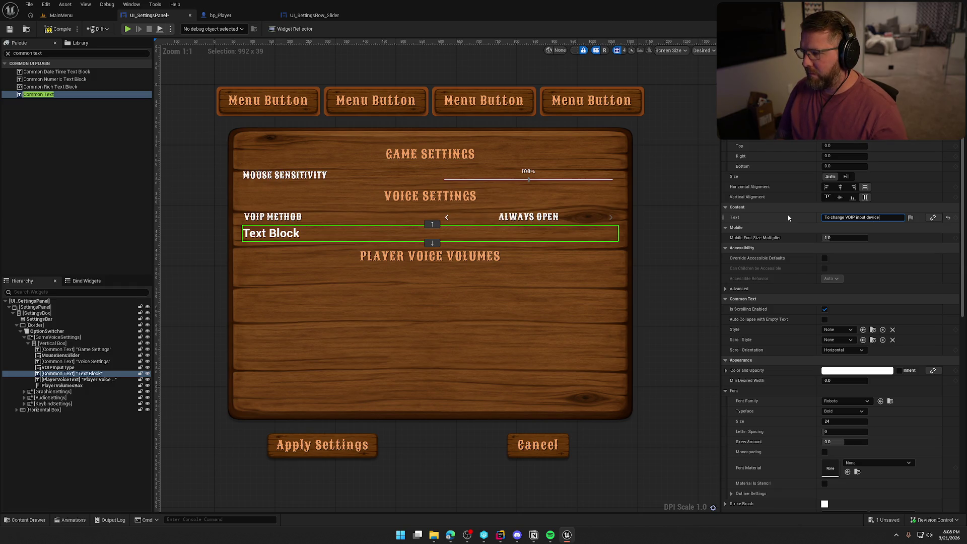
pyautogui.write(' update your')
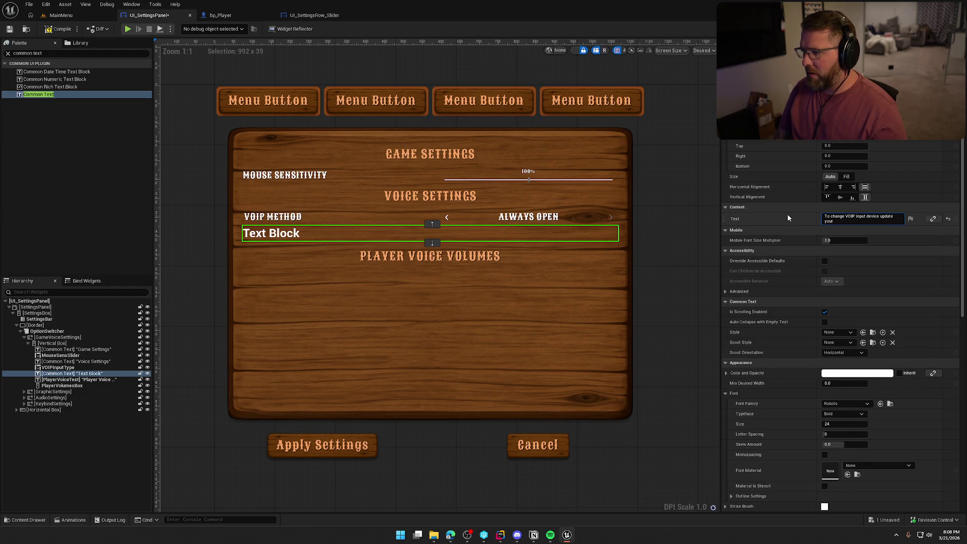
pyautogui.write(' sy')
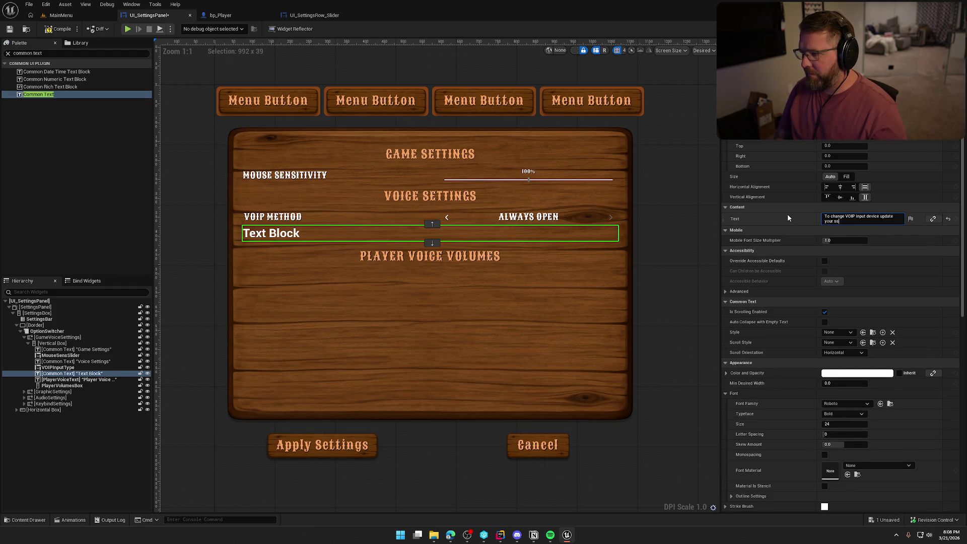
pyautogui.write('stem de')
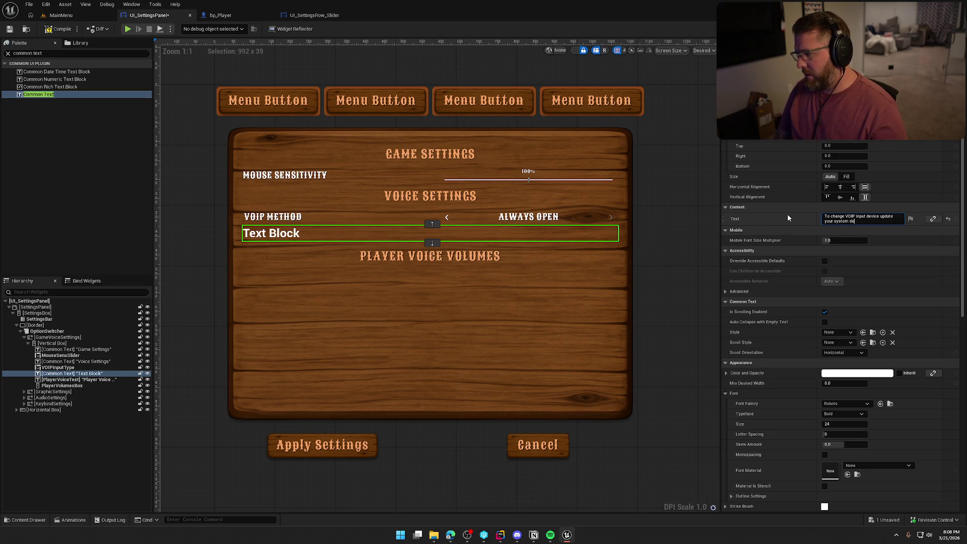
pyautogui.write('fault')
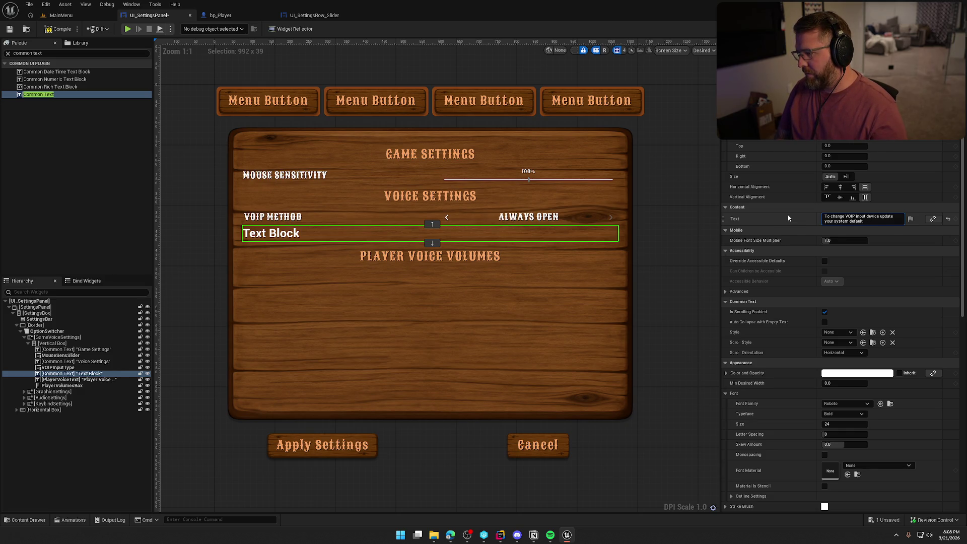
pyautogui.write(' or steam ')
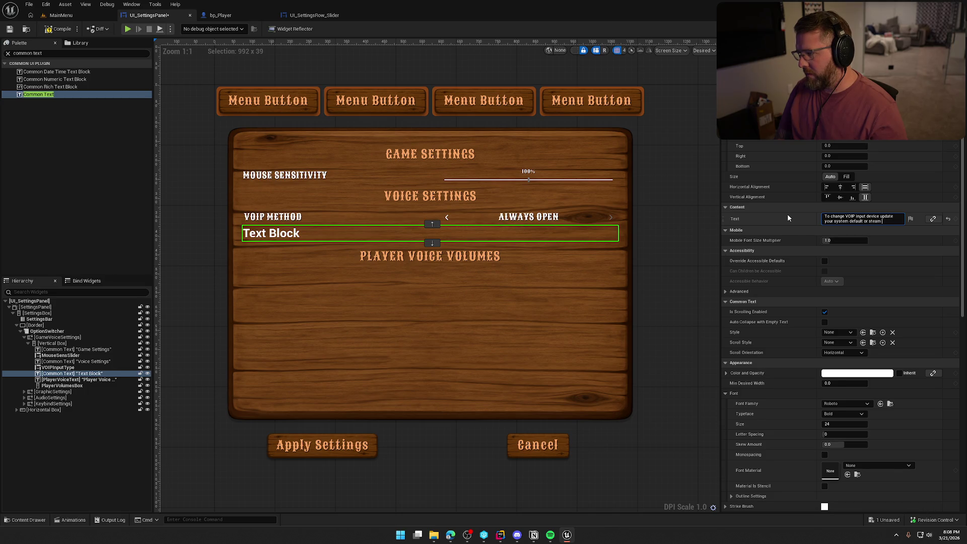
pyautogui.write('settings')
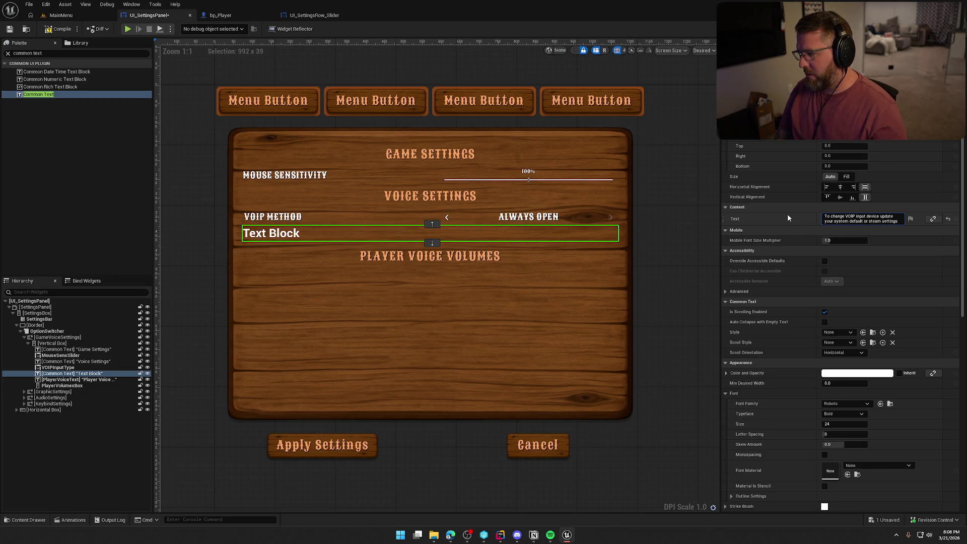
pyautogui.press('Return')
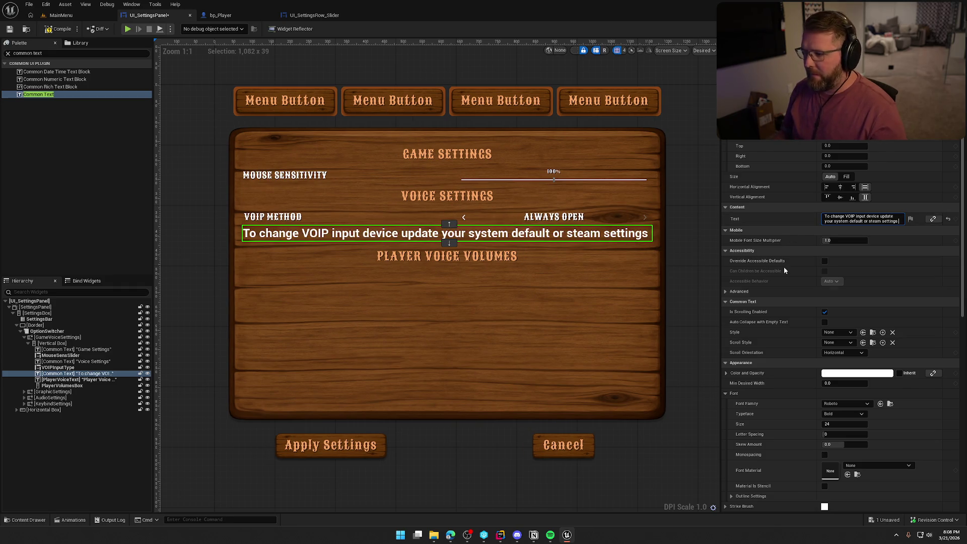
# Centre the hint text horizontally, try several text styles, and give it top padding 10.
pyautogui.click(841, 332)
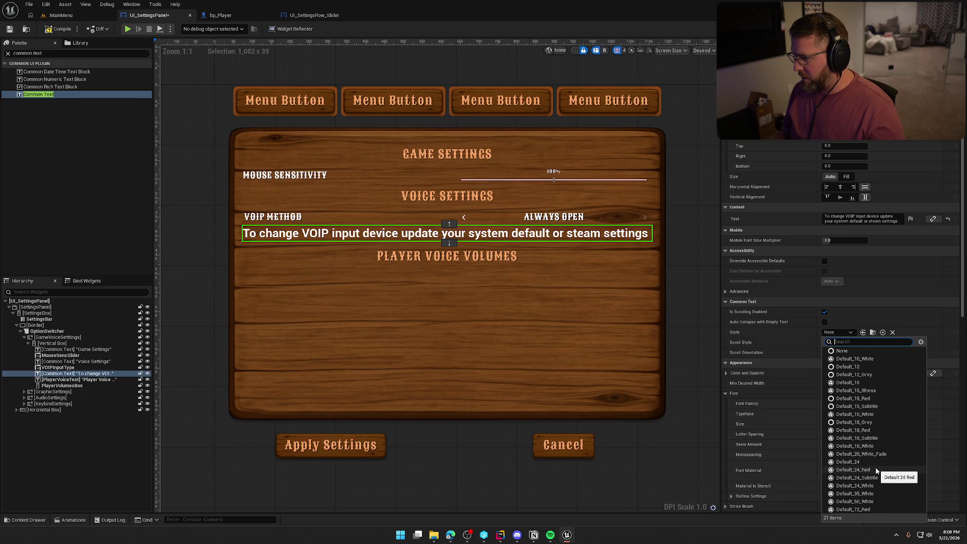
pyautogui.click(880, 429)
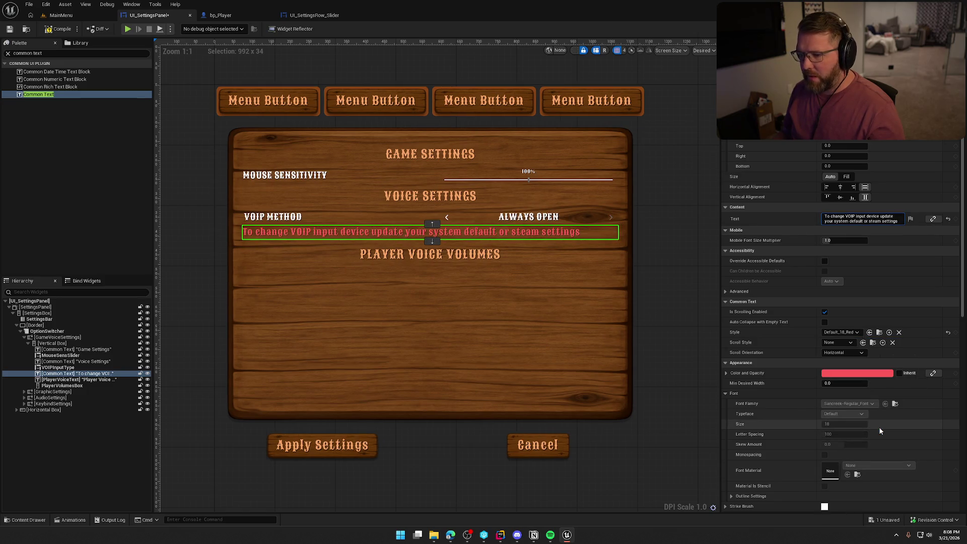
pyautogui.click(841, 188)
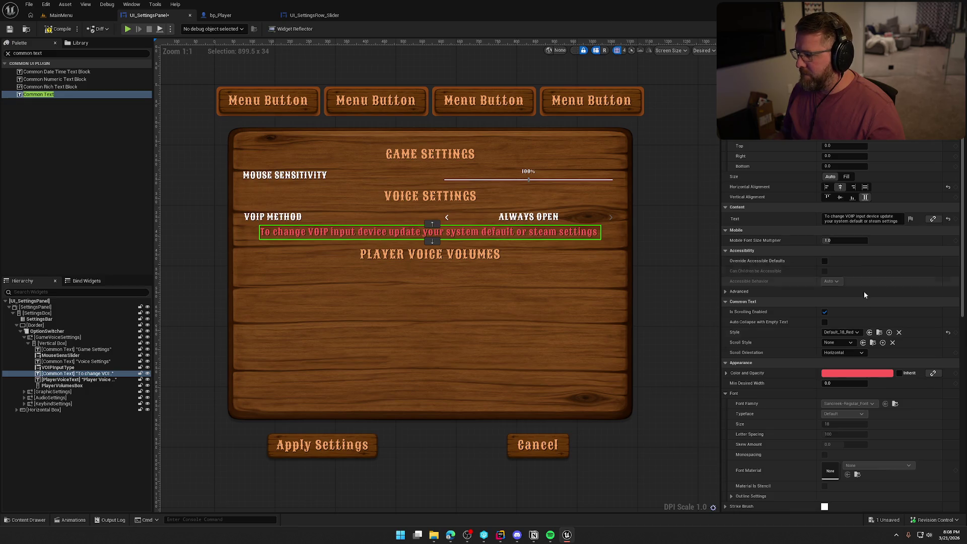
pyautogui.click(842, 333)
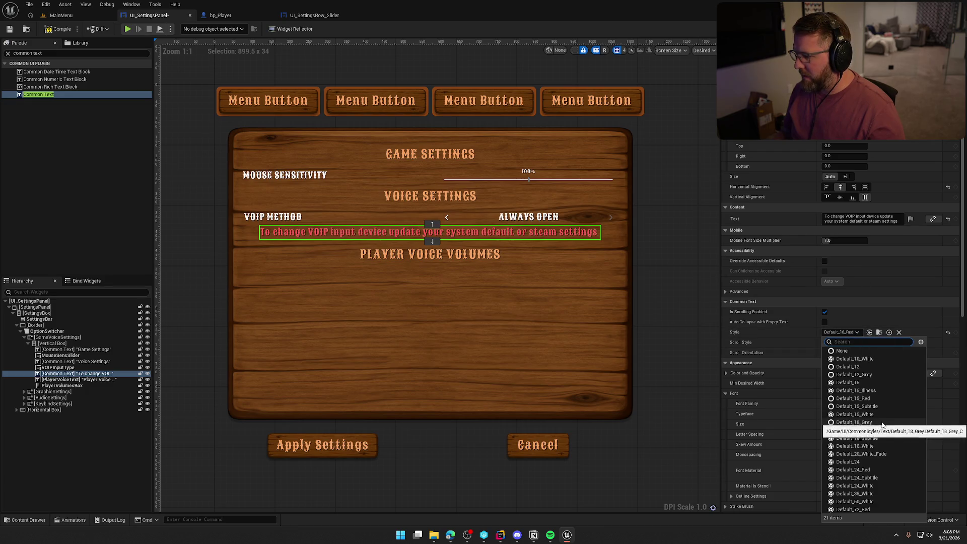
pyautogui.click(878, 438)
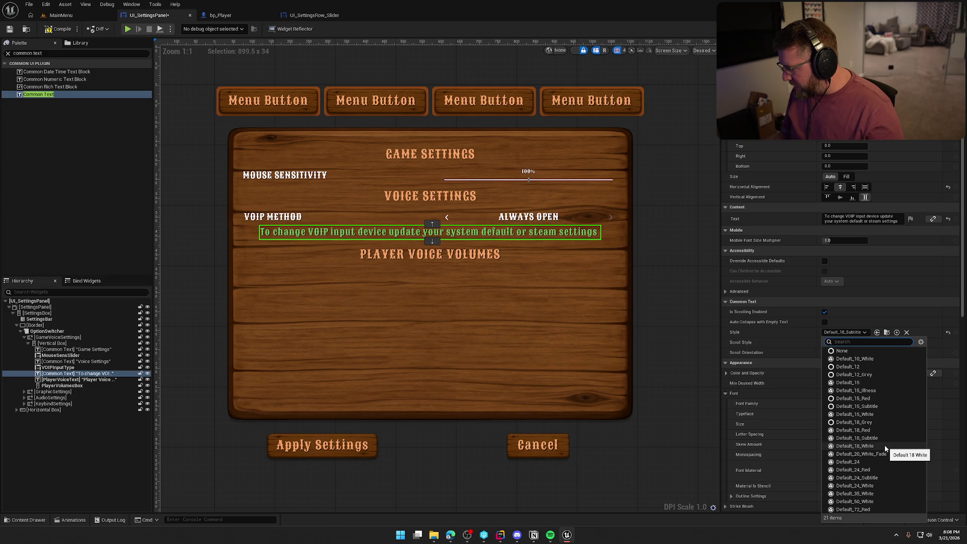
pyautogui.click(860, 382)
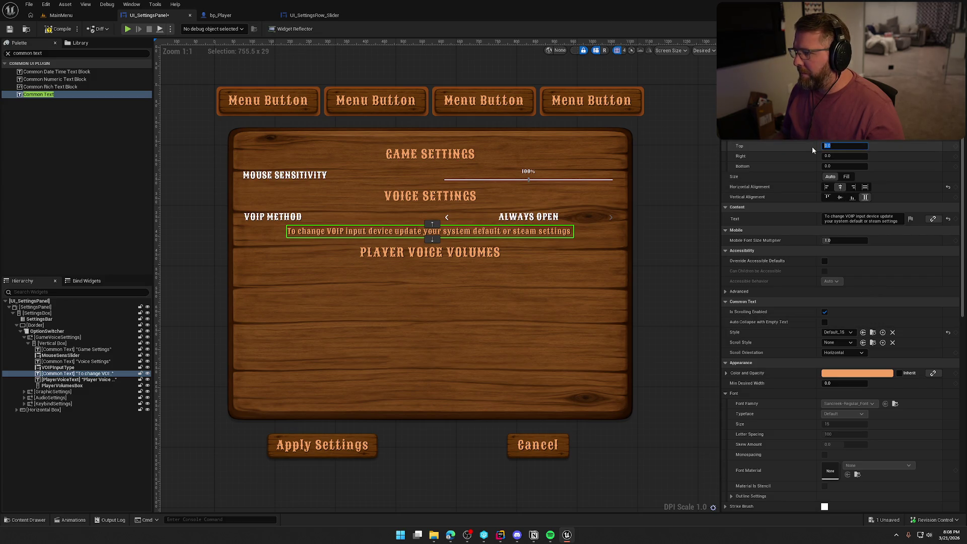
pyautogui.write('10')
pyautogui.press('Return')
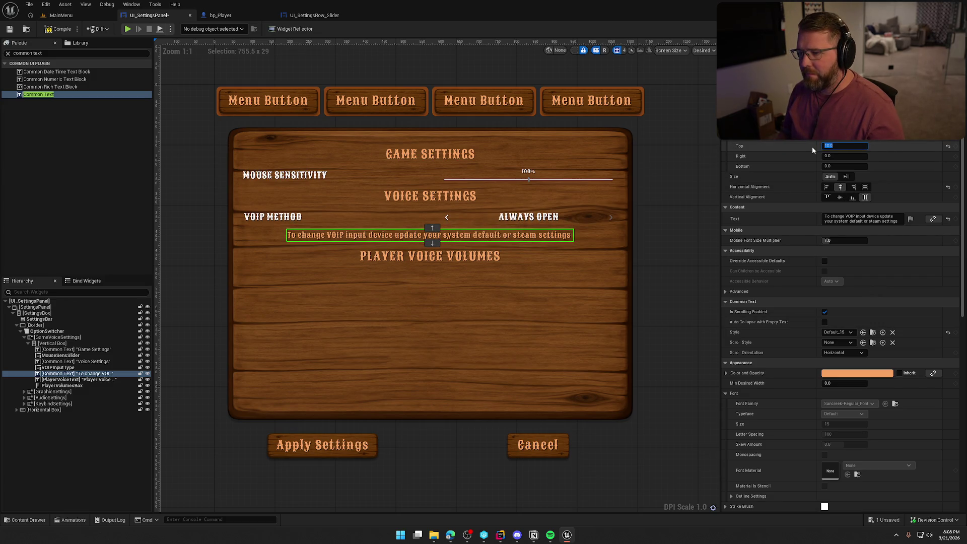
# Preview the panel layout, then restyle the hint text as Default_18_White.
pyautogui.click(664, 283)
pyautogui.scroll(-3, 673, 304)
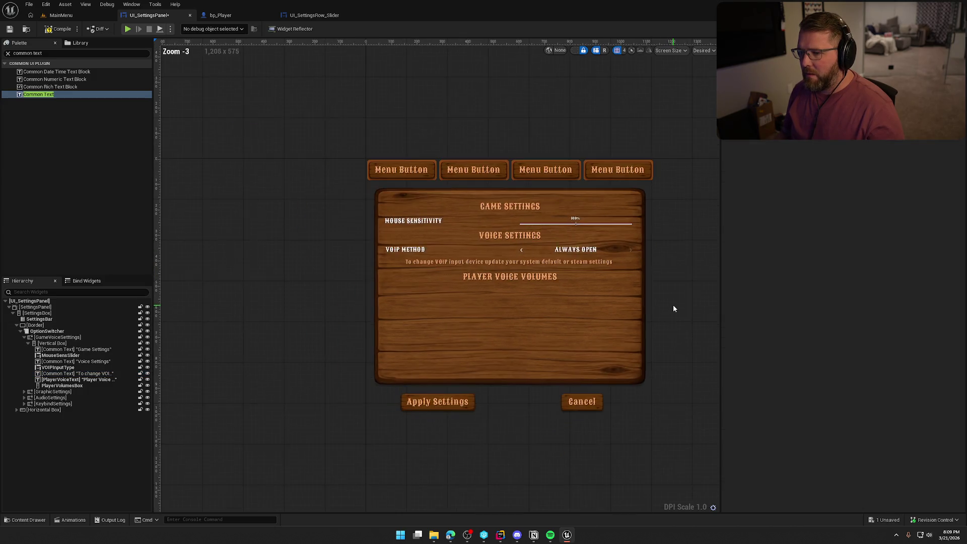
pyautogui.moveTo(675, 308)
pyautogui.mouseDown()
pyautogui.moveTo(575, 305)
pyautogui.moveTo(603, 317)
pyautogui.moveTo(634, 307)
pyautogui.mouseUp()
pyautogui.scroll(1, 579, 302)
pyautogui.scroll(1, 631, 313)
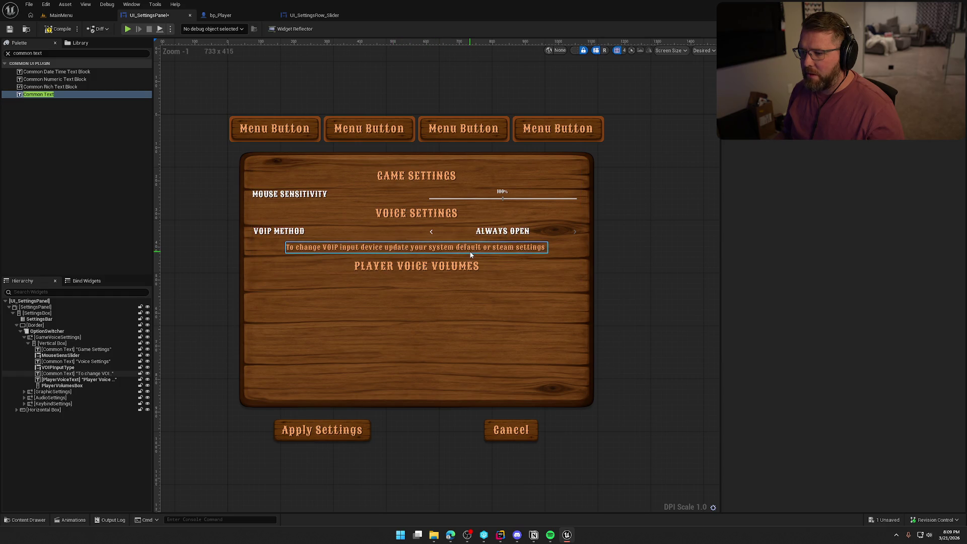
pyautogui.click(413, 253)
pyautogui.click(838, 333)
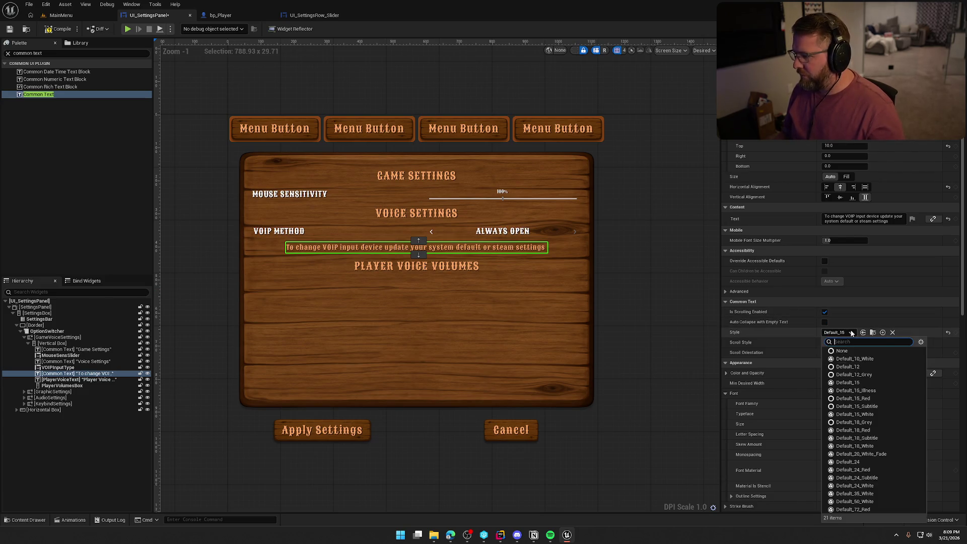
pyautogui.click(855, 446)
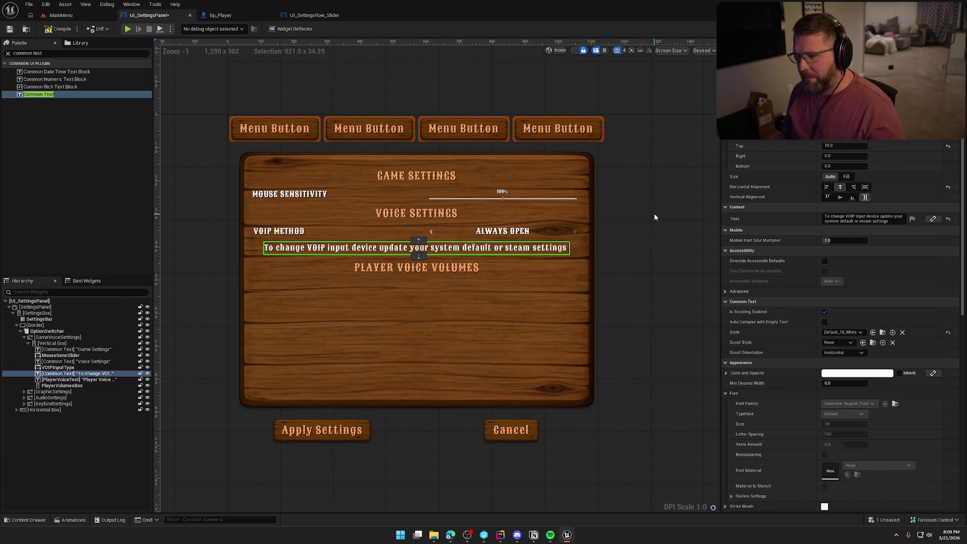
pyautogui.click(656, 214)
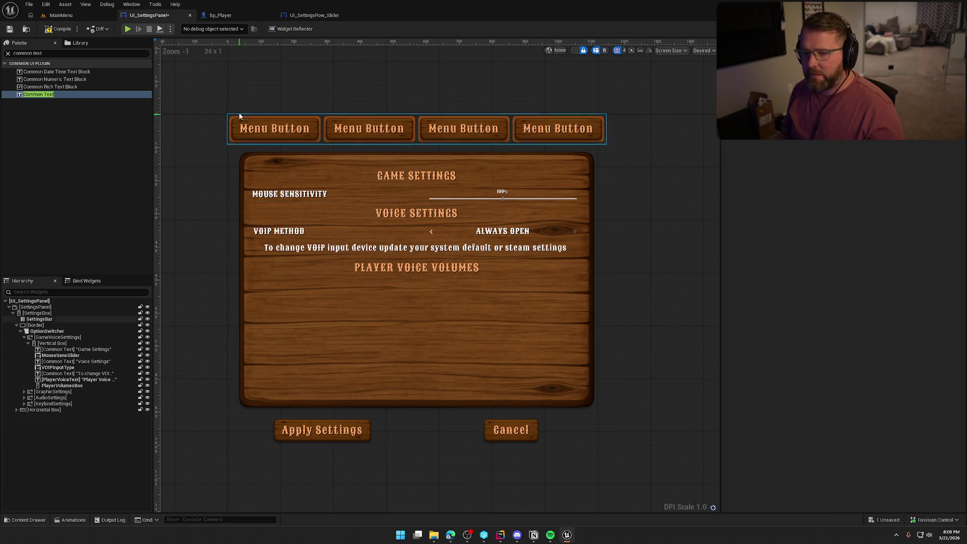
# Save the panel and set OptionSwitcher's Active Widget Index to 0 to preview Game Settings.
pyautogui.hotkey('ctrl', 's')
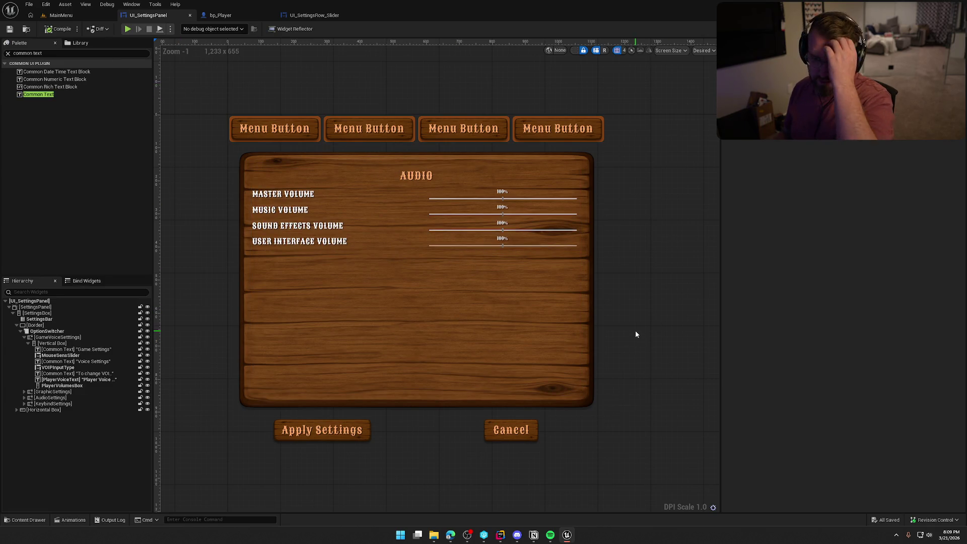
pyautogui.click(47, 331)
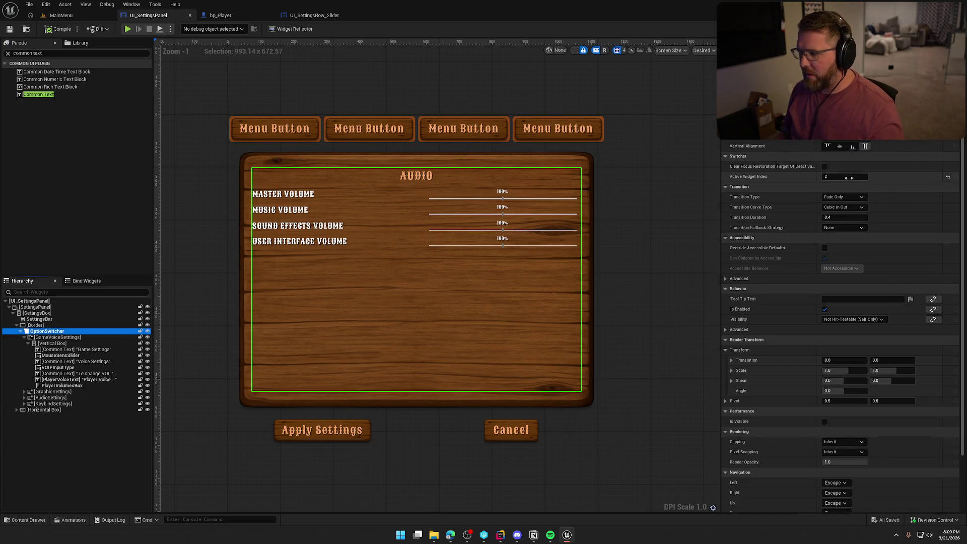
pyautogui.click(846, 176)
pyautogui.write('0')
pyautogui.press('Return')
pyautogui.click(659, 246)
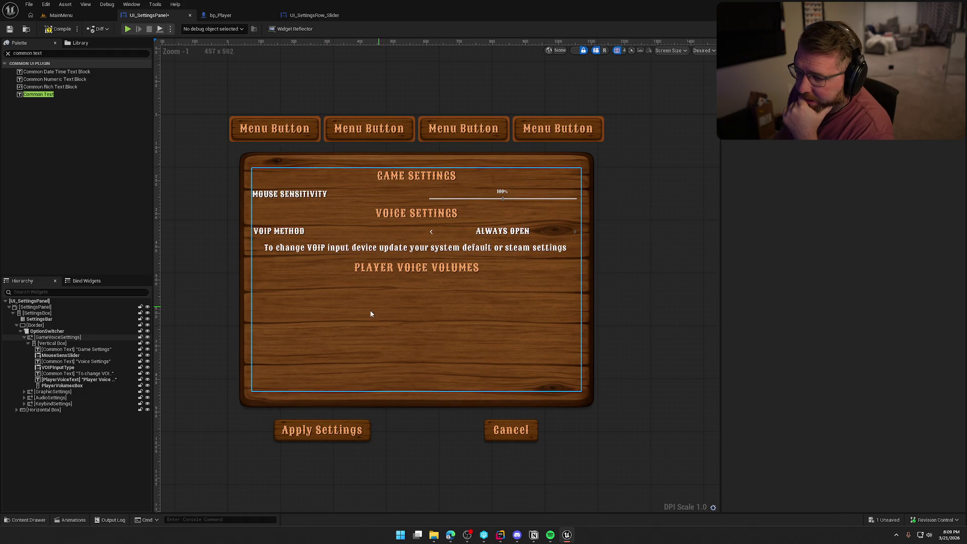
# Select the voice box, Player Voice Volumes heading and PlayerVolumesBox, then locate the panel asset.
pyautogui.click(406, 317)
pyautogui.click(406, 274)
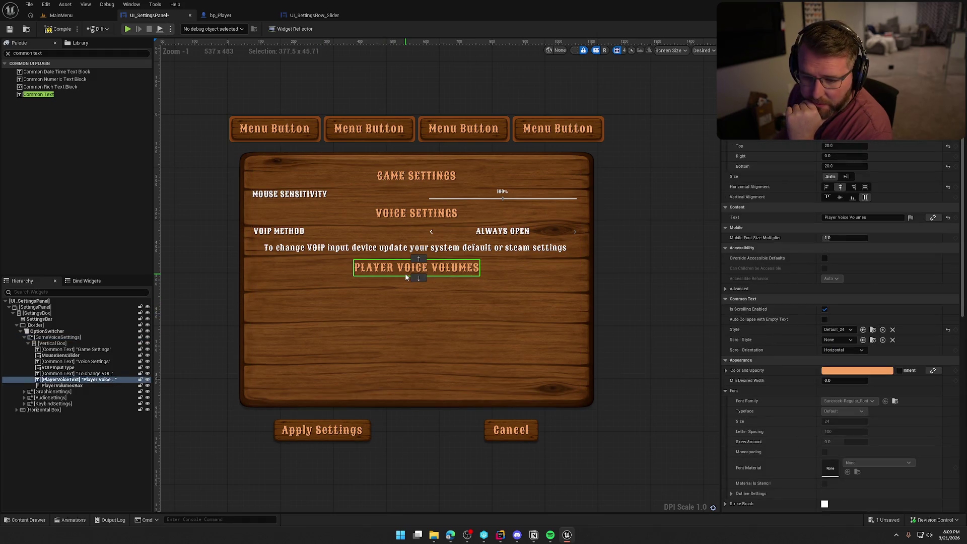
pyautogui.click(78, 387)
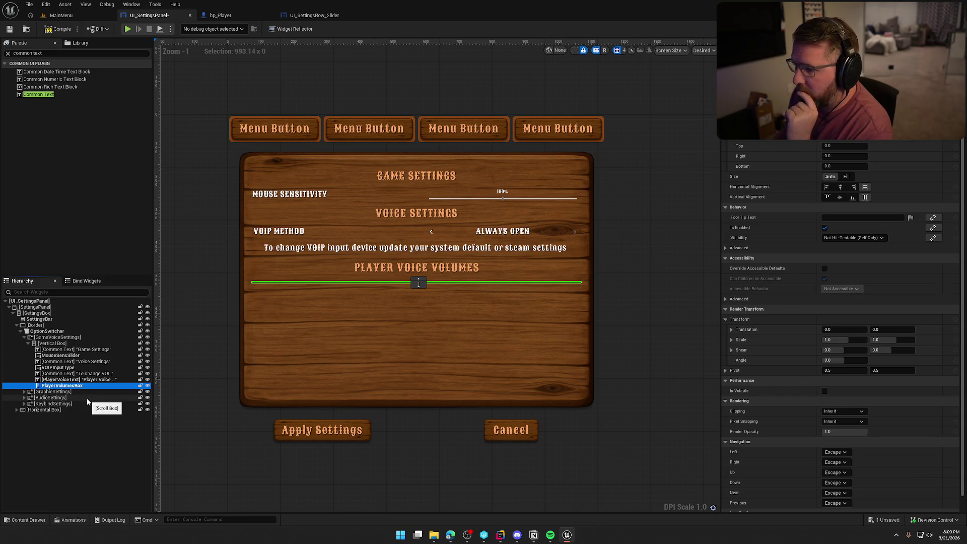
pyautogui.click(26, 29)
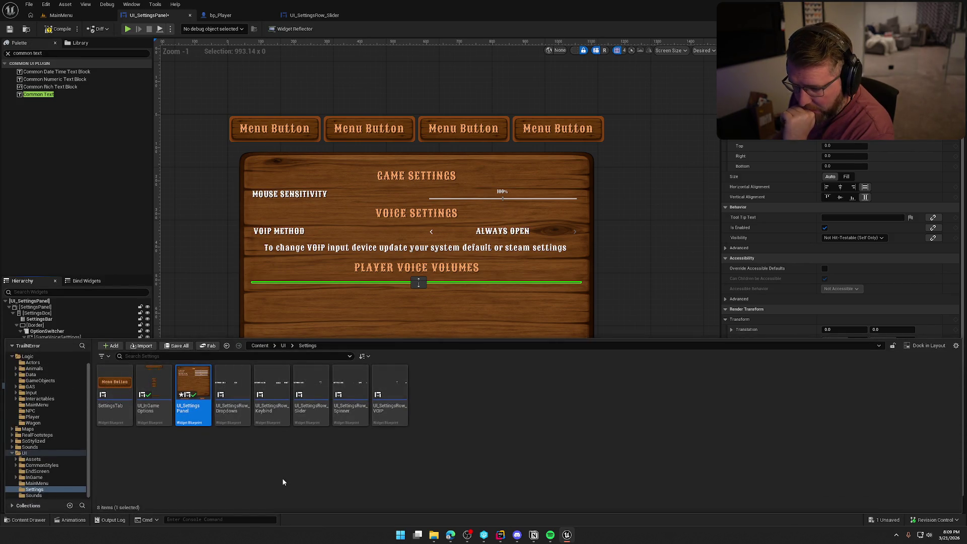
# Open UI_SettingsRow_VOIP for editing, then switch to the browser with the forum post.
pyautogui.doubleClick(394, 412)
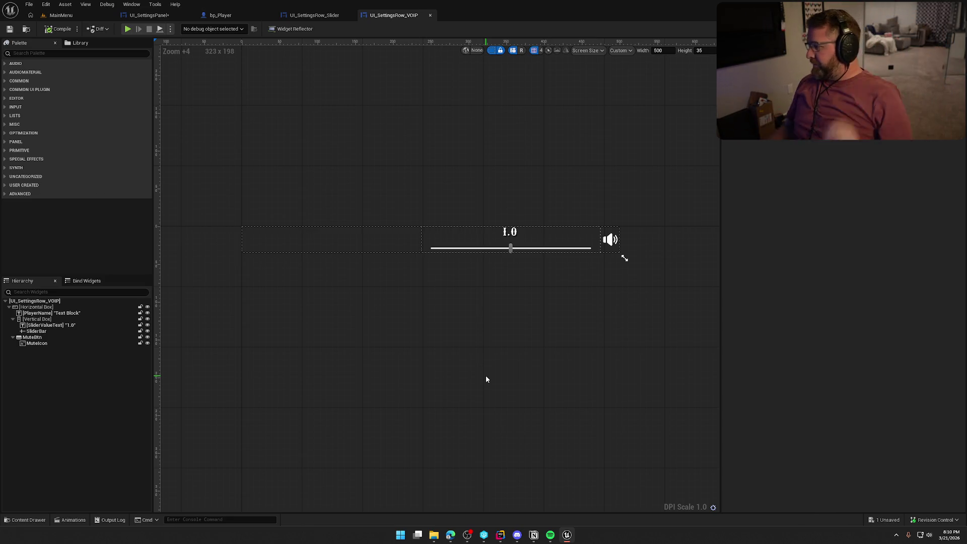
pyautogui.hotkey('alt', 'Tab')
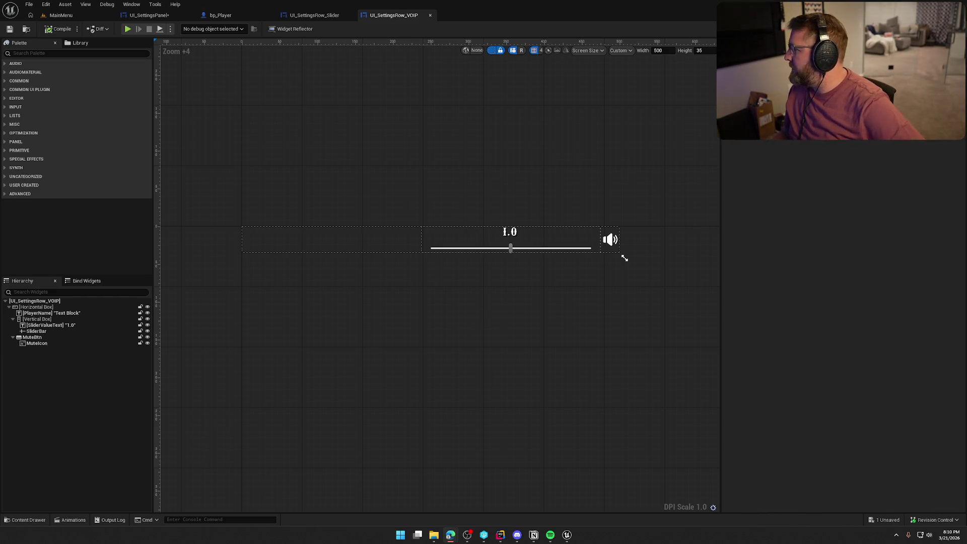
pyautogui.hotkey('alt', 'Tab')
# Maximize the browser and read the forum thread down to the submix-per-person reply, then return to Unreal.
pyautogui.press('super+Up')
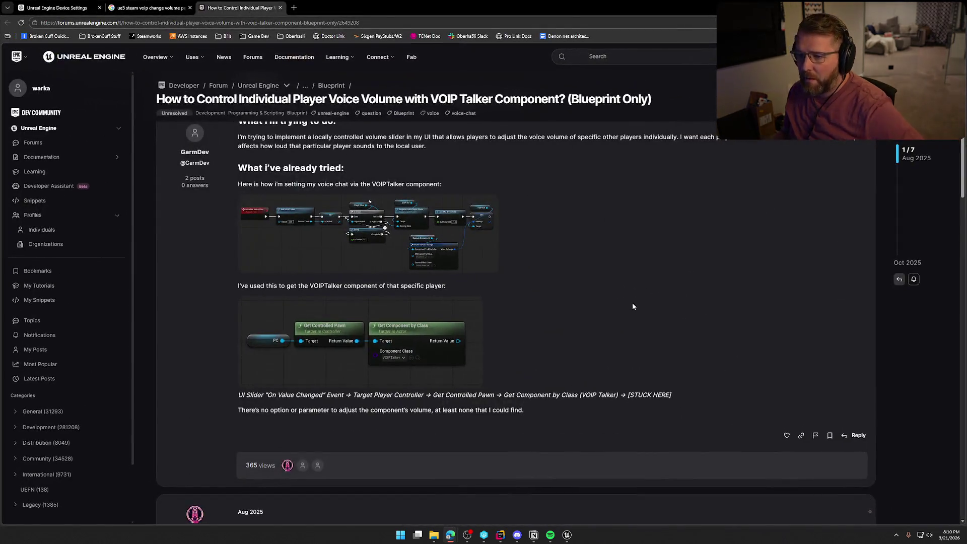
pyautogui.scroll(1, 633, 301)
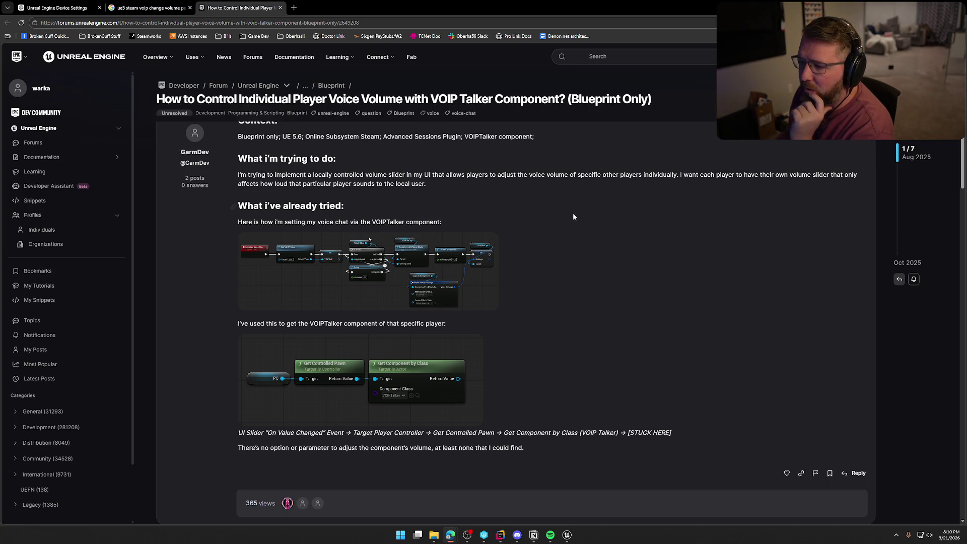
pyautogui.scroll(-2, 585, 220)
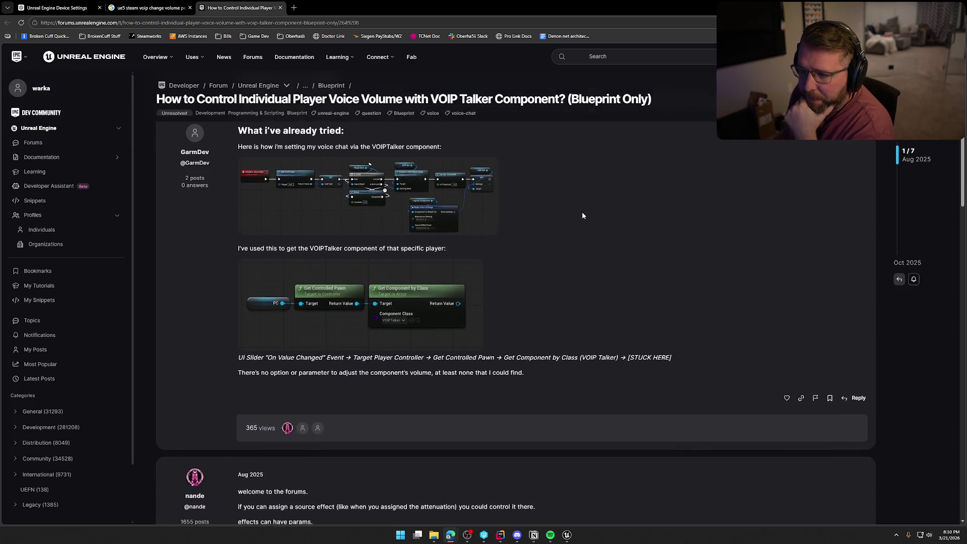
pyautogui.scroll(1, 582, 212)
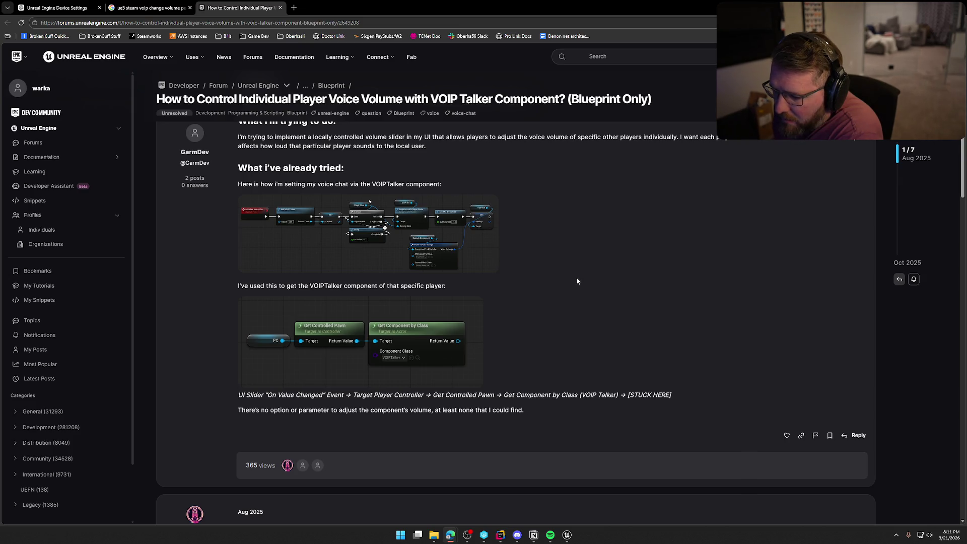
pyautogui.scroll(-2, 578, 281)
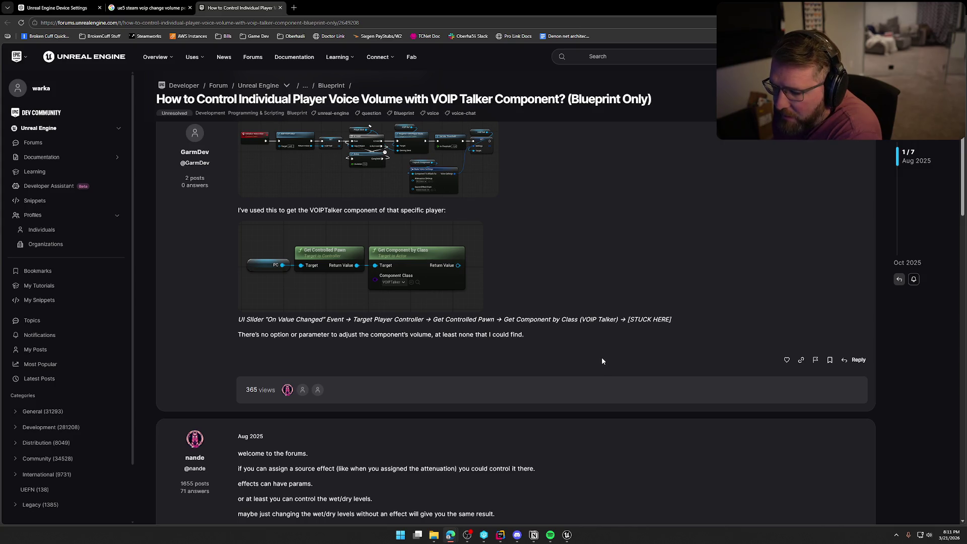
pyautogui.scroll(-5, 602, 358)
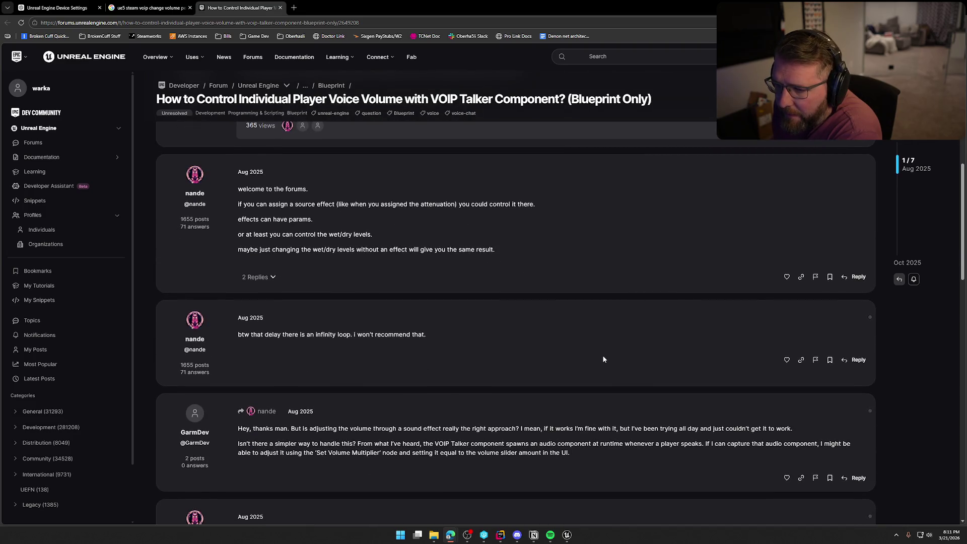
pyautogui.scroll(2, 604, 358)
pyautogui.scroll(-2, 604, 358)
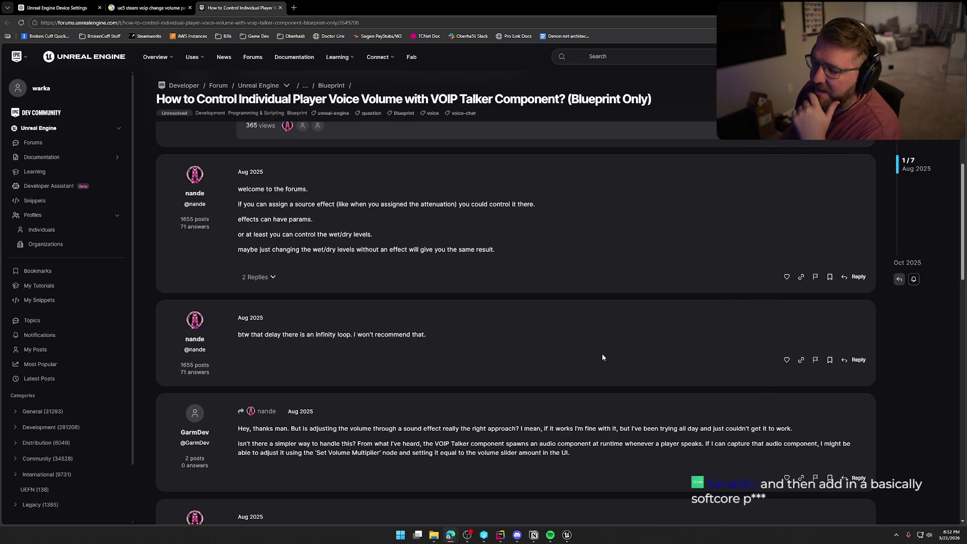
pyautogui.scroll(-2, 604, 352)
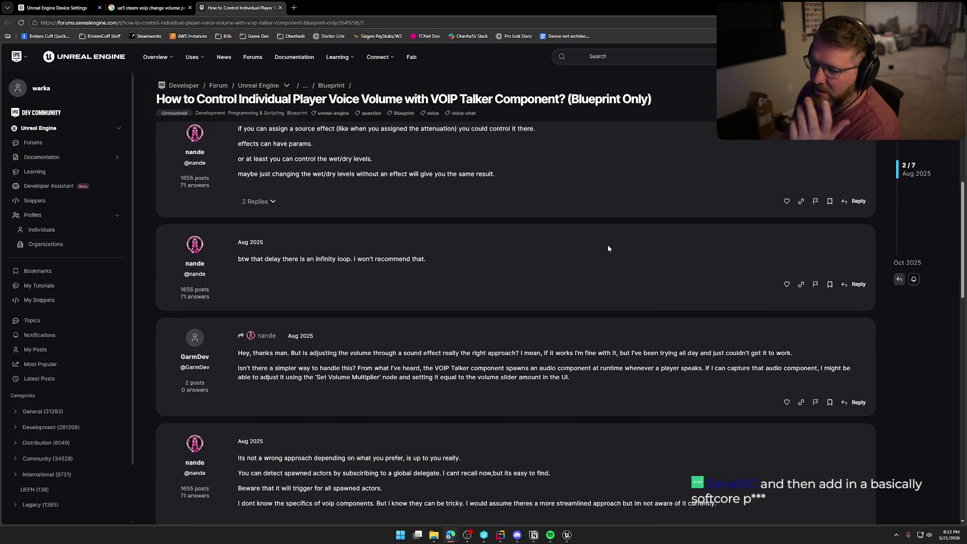
pyautogui.scroll(-1, 608, 247)
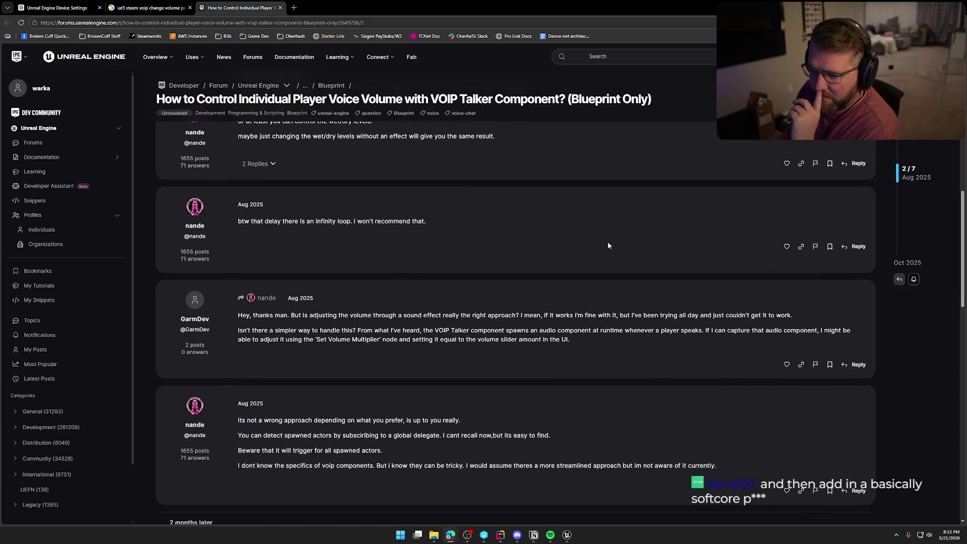
pyautogui.scroll(-3, 572, 259)
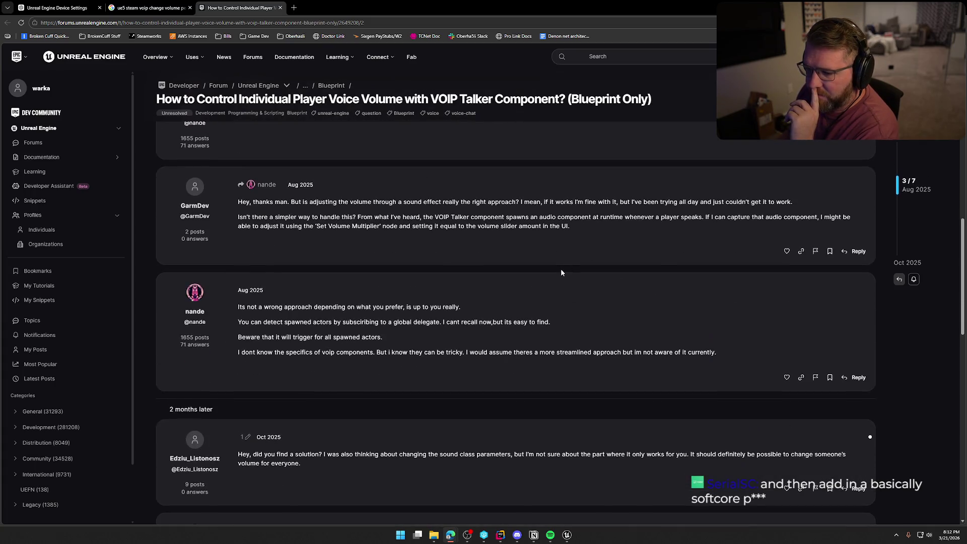
pyautogui.scroll(1, 562, 271)
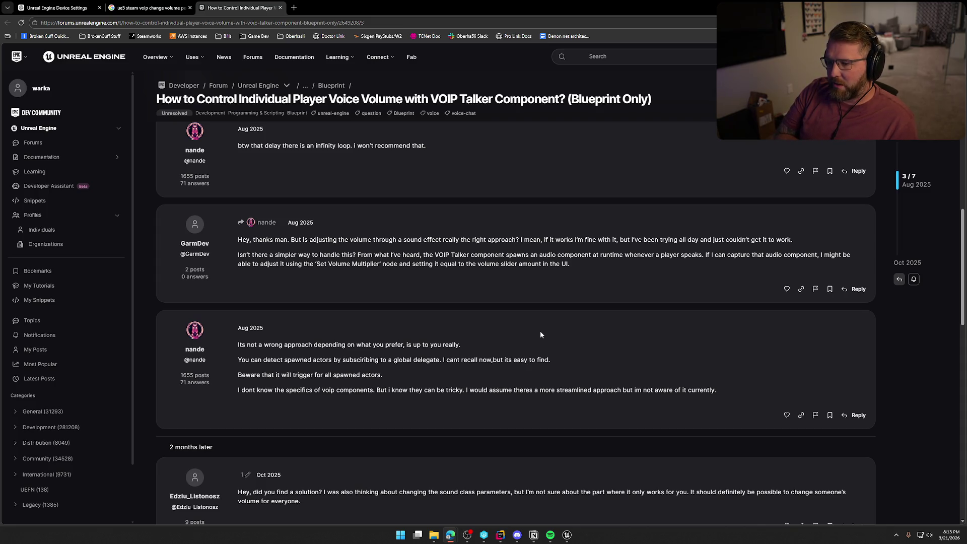
pyautogui.scroll(-2, 541, 334)
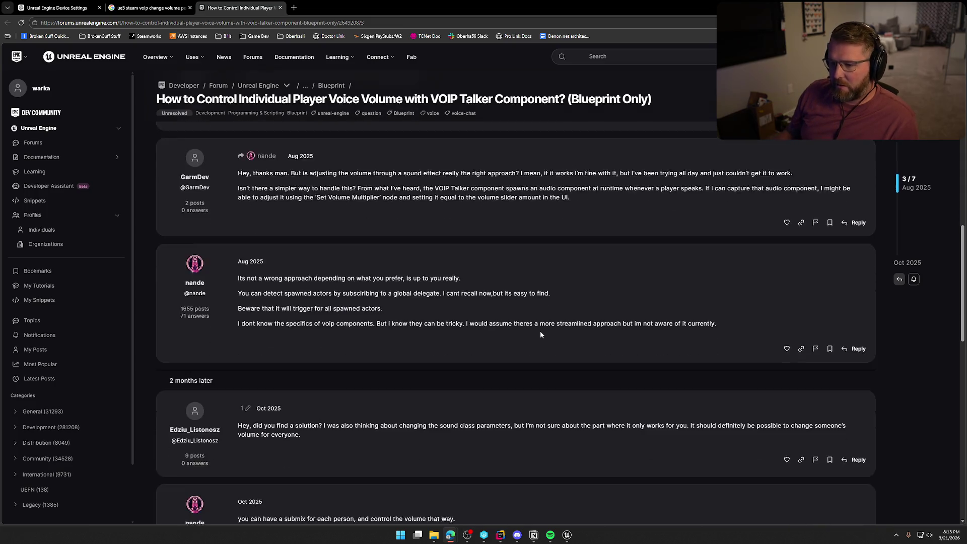
pyautogui.scroll(-1, 540, 335)
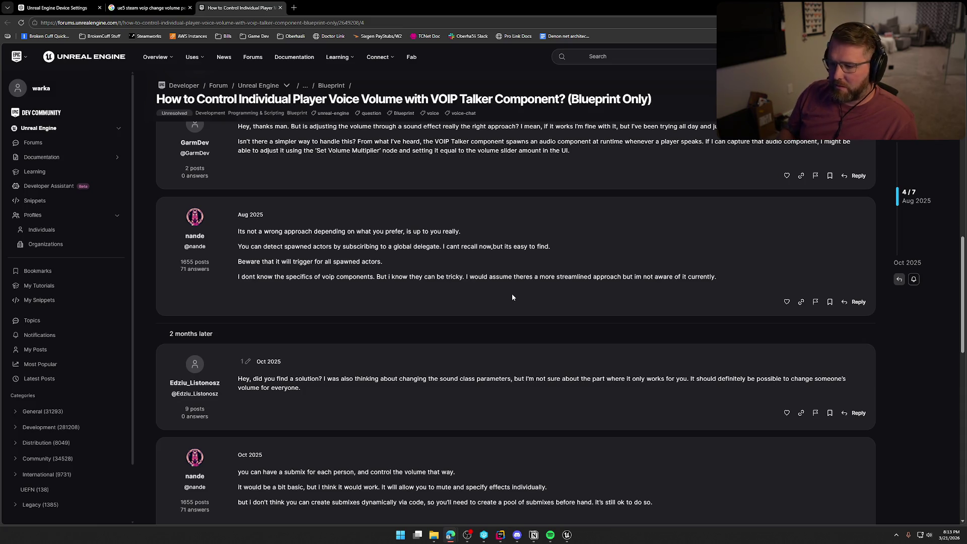
pyautogui.scroll(-3, 512, 297)
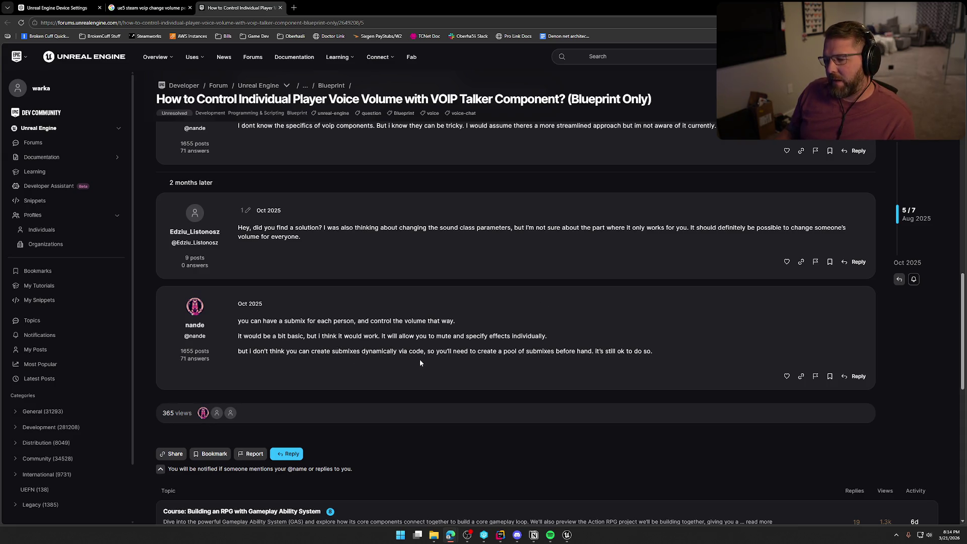
pyautogui.click(566, 535)
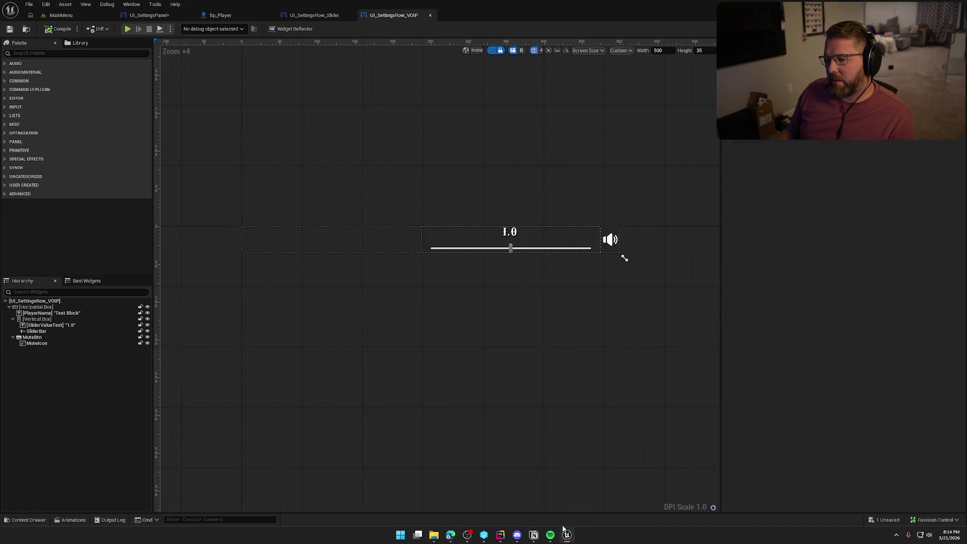
# Select SliderBar and jump to its On Value Changed event in the Event Graph.
pyautogui.click(510, 247)
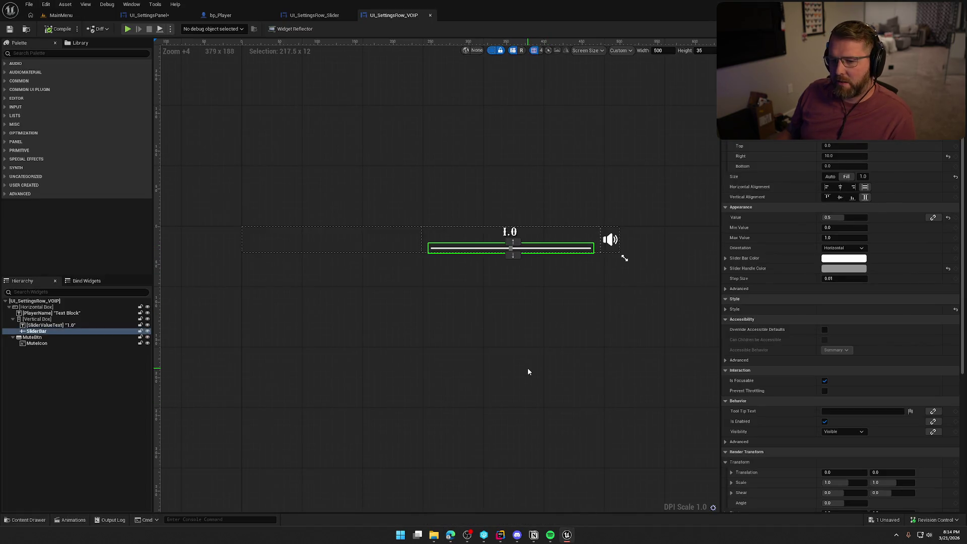
pyautogui.scroll(-5, 815, 380)
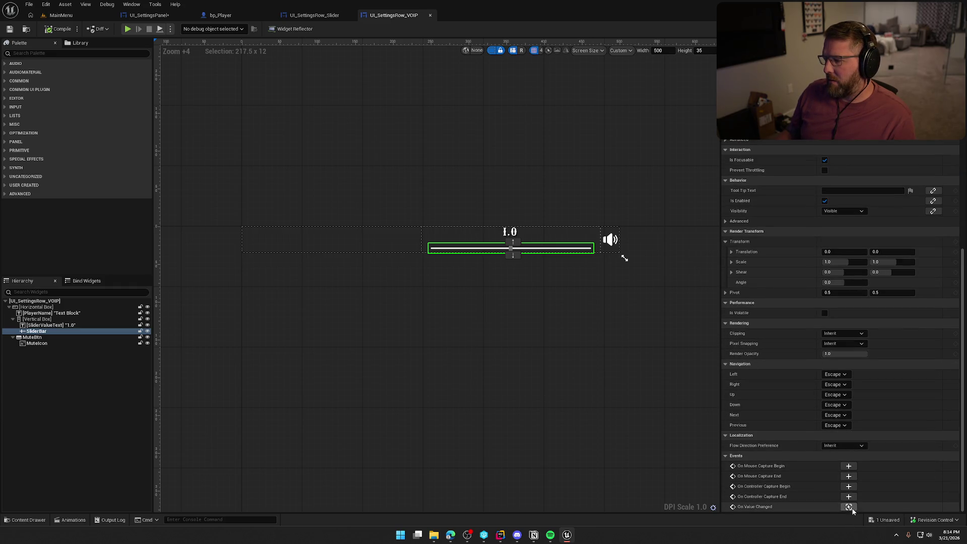
pyautogui.click(850, 507)
pyautogui.scroll(-6, 737, 360)
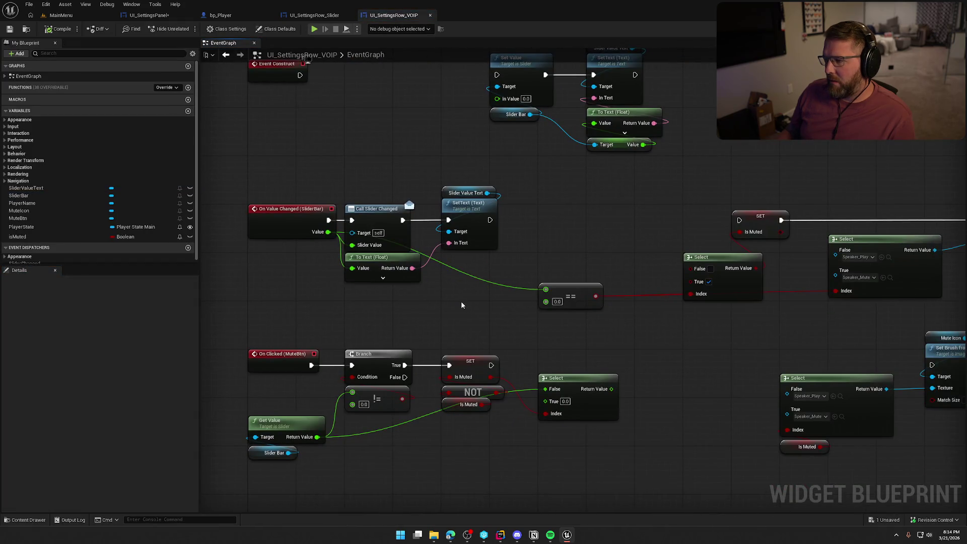
pyautogui.scroll(5, 541, 369)
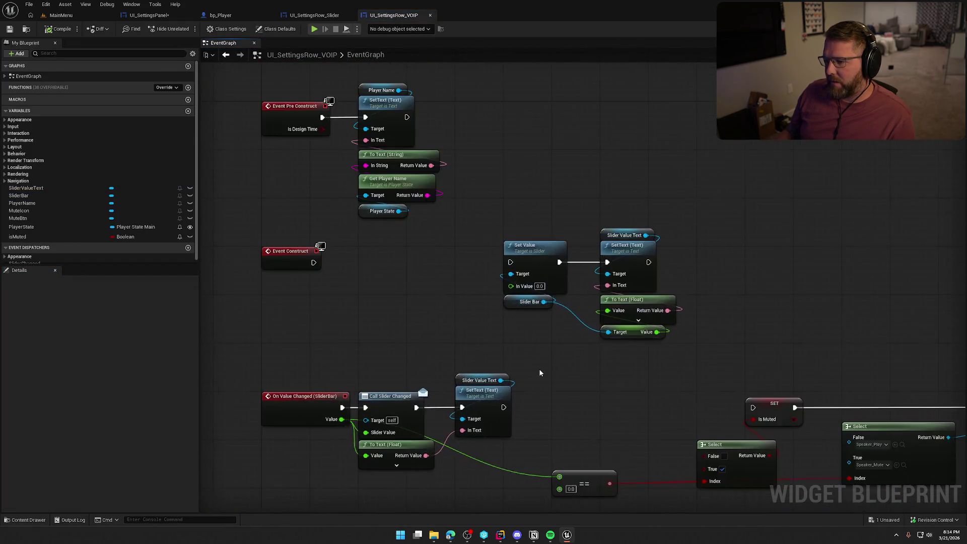
# Pan through the mute, pre-construct and value-changed nodes, then bring up bp_Player's InitVOIP graph.
pyautogui.moveTo(530, 287)
pyautogui.mouseDown()
pyautogui.moveTo(341, 240)
pyautogui.moveTo(157, 227)
pyautogui.mouseUp()
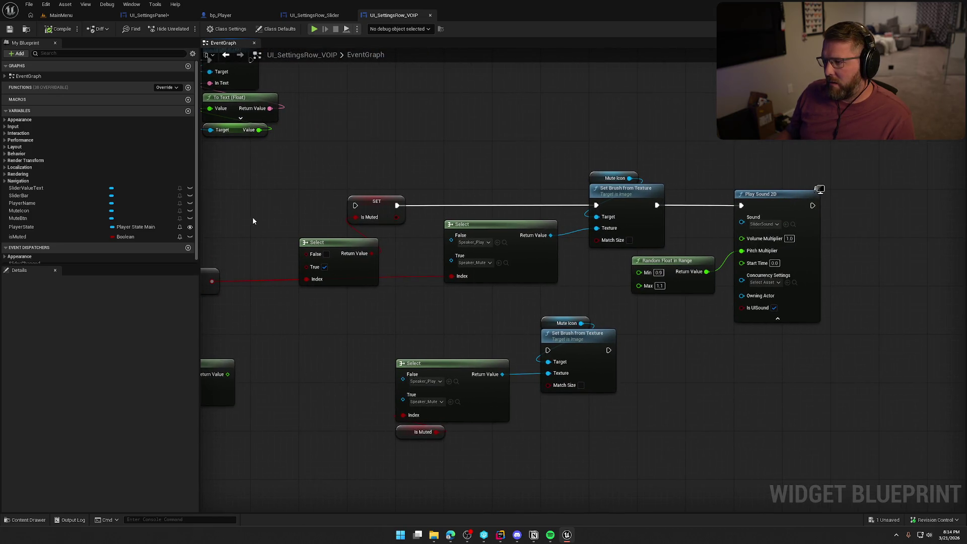
pyautogui.moveTo(253, 221)
pyautogui.mouseDown()
pyautogui.moveTo(516, 218)
pyautogui.moveTo(311, 211)
pyautogui.moveTo(664, 99)
pyautogui.moveTo(691, 207)
pyautogui.moveTo(711, 389)
pyautogui.mouseUp()
pyautogui.moveTo(514, 292); pyautogui.dragTo(508, 457)
pyautogui.moveTo(515, 409); pyautogui.dragTo(488, 246)
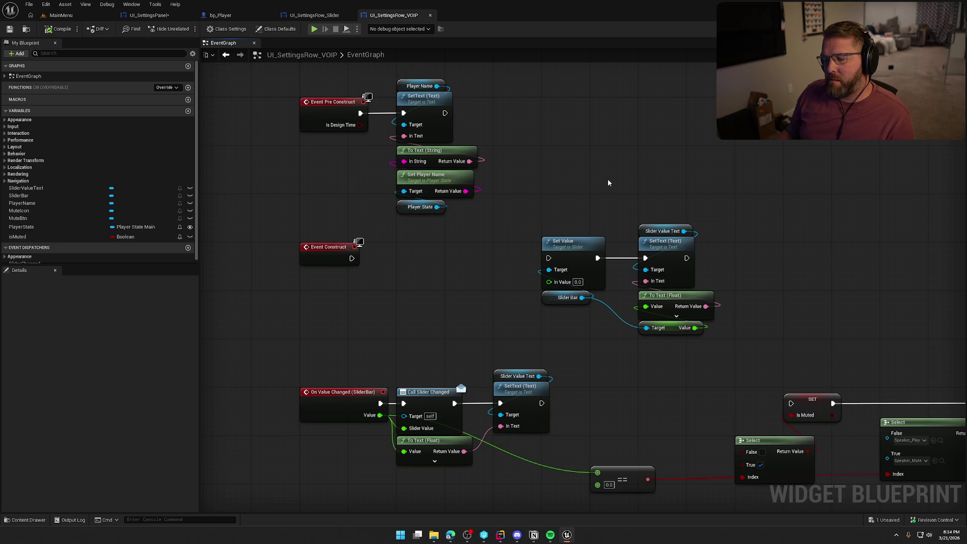
pyautogui.click(222, 16)
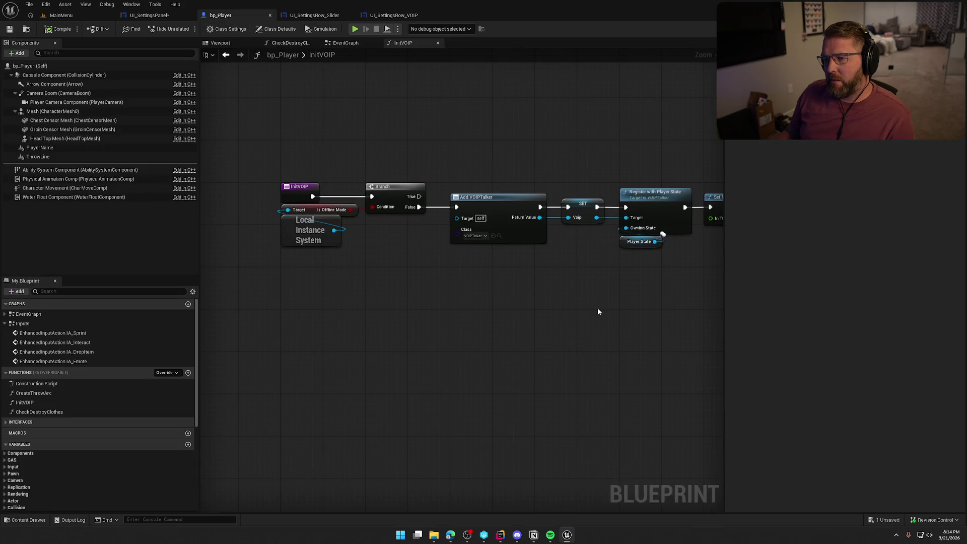
# Pan the InitVOIP graph to show the mic threshold and console command nodes.
pyautogui.moveTo(598, 312); pyautogui.dragTo(371, 267)
pyautogui.moveTo(480, 267)
pyautogui.mouseDown()
pyautogui.moveTo(391, 267)
pyautogui.moveTo(281, 249)
pyautogui.moveTo(351, 241)
pyautogui.mouseUp()
pyautogui.scroll(1, 281, 249)
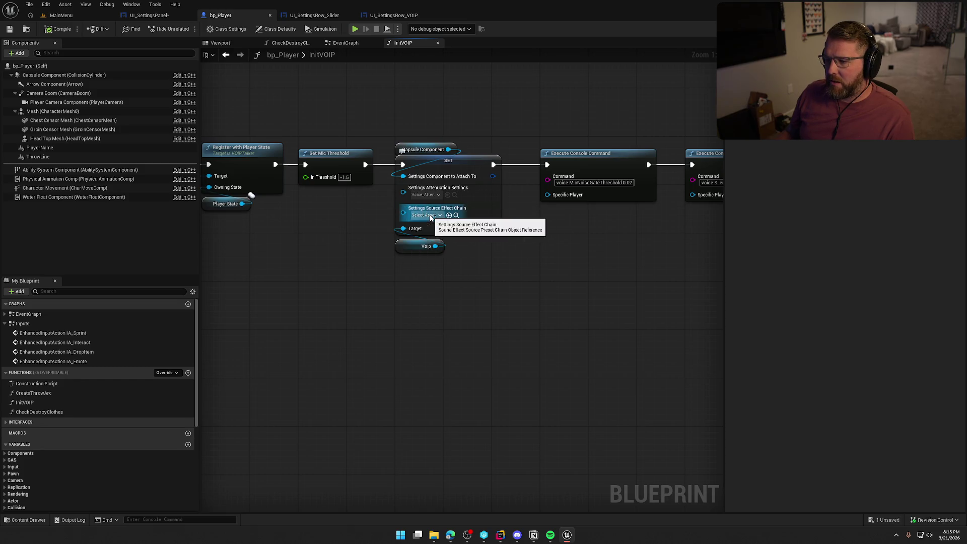
# Check the available attenuation assets, keep Voice_Atten, and return to the MainMenu level.
pyautogui.click(436, 195)
pyautogui.press('Escape')
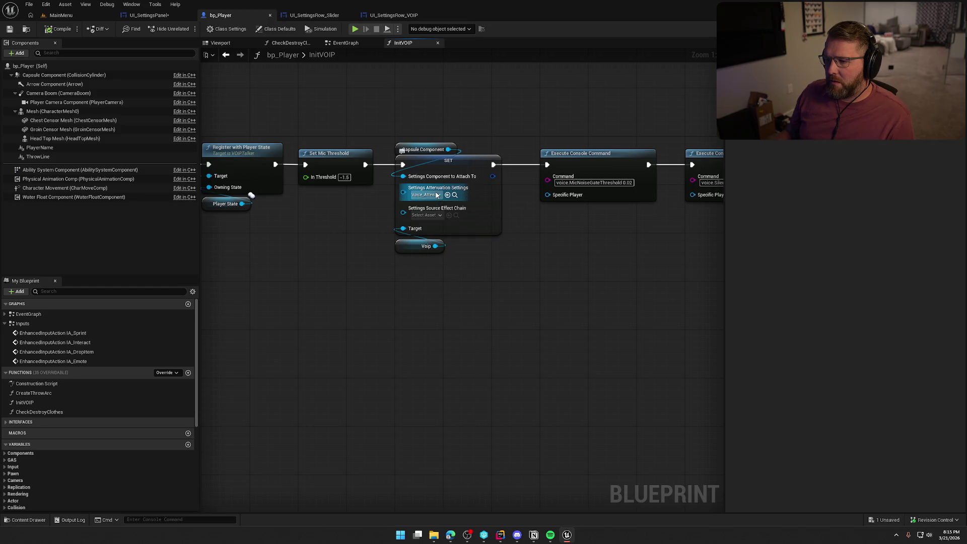
pyautogui.moveTo(588, 273)
pyautogui.mouseDown()
pyautogui.moveTo(387, 277)
pyautogui.moveTo(633, 268)
pyautogui.mouseUp()
pyautogui.click(66, 13)
pyautogui.click(46, 5)
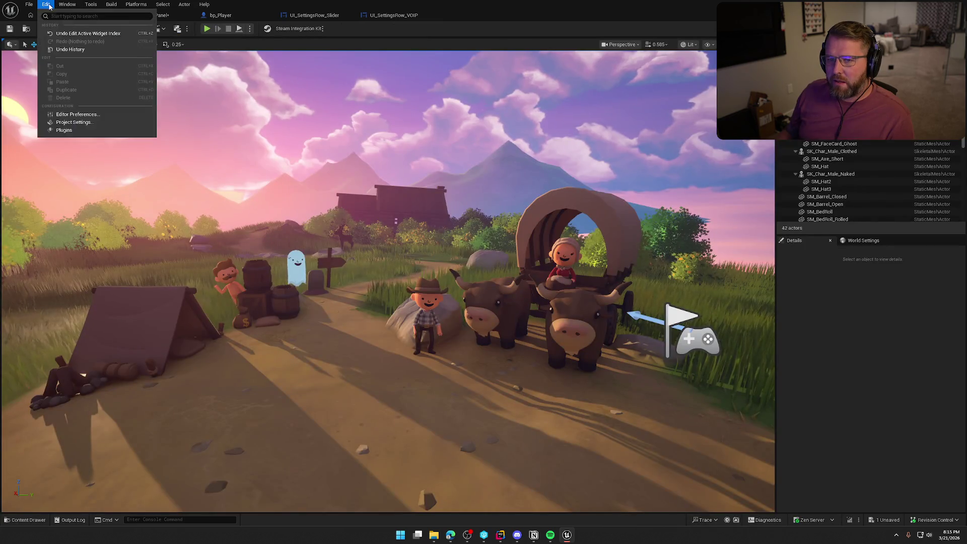
# Search Project Settings for 'voip' and set VOIP Sound Class to Voice, then glance at the forum.
pyautogui.click(60, 124)
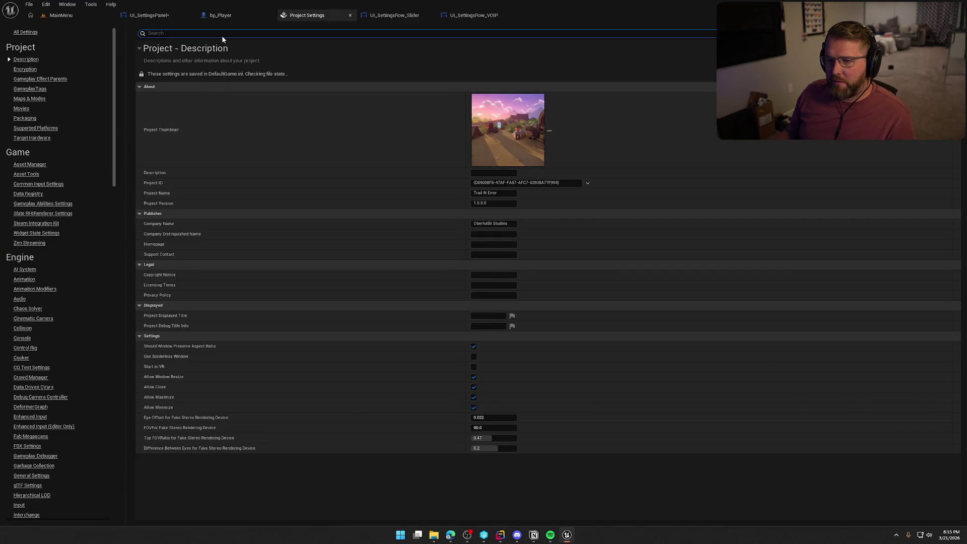
pyautogui.write('voip')
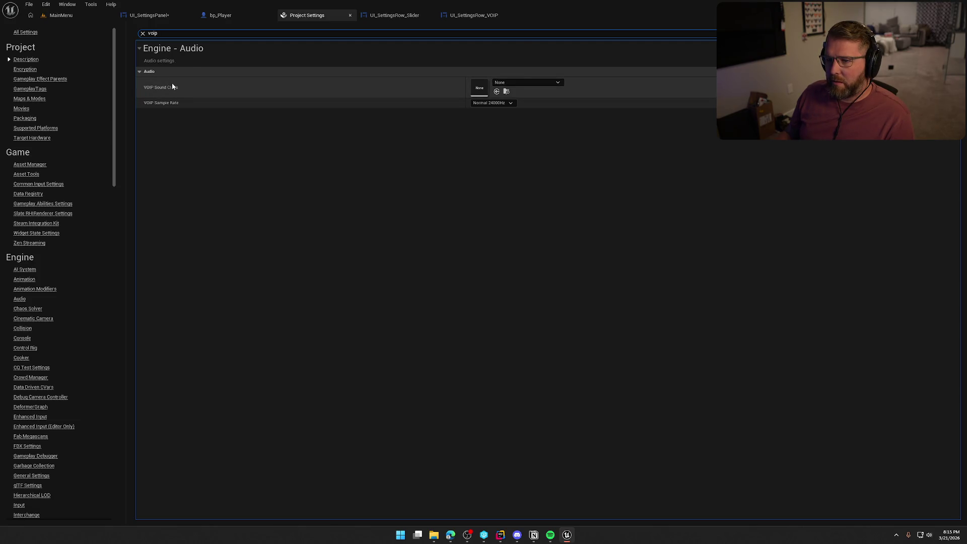
pyautogui.click(526, 82)
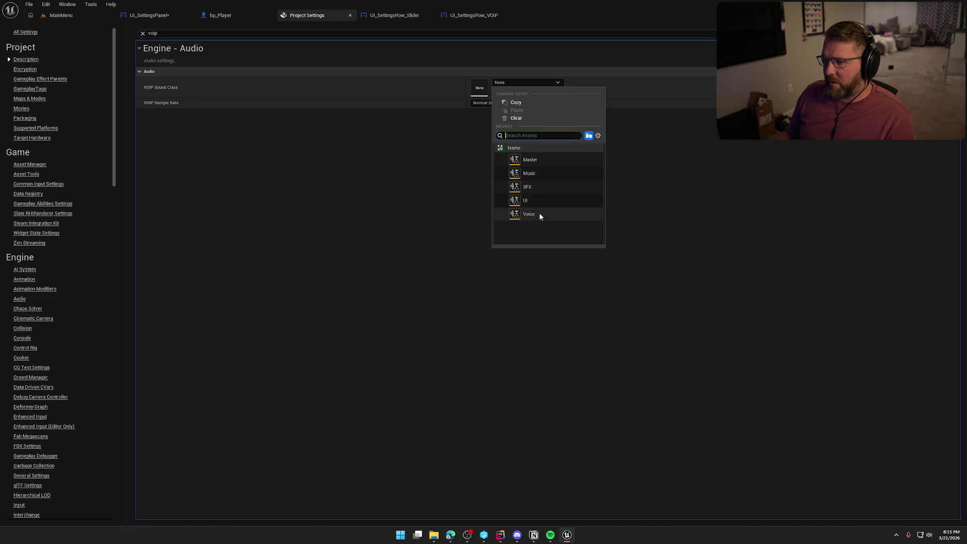
pyautogui.click(456, 213)
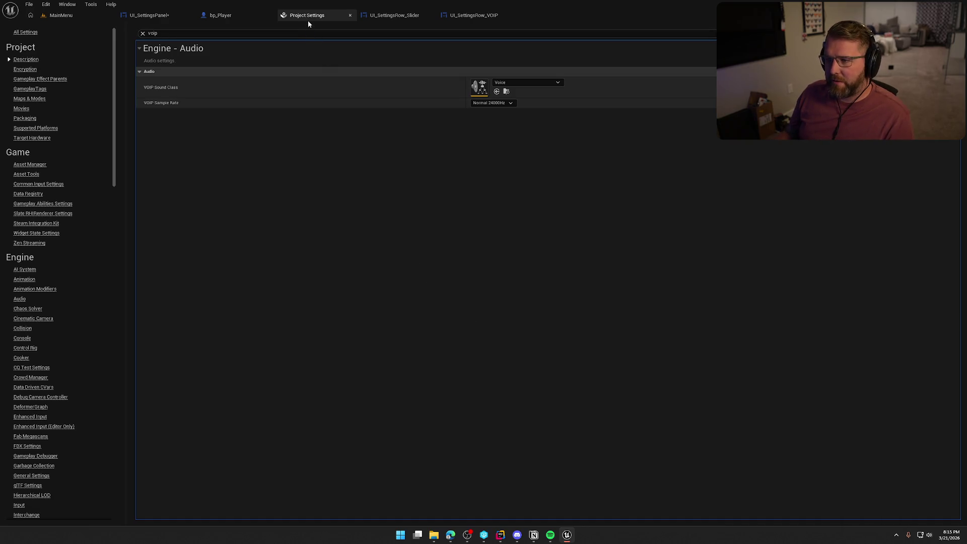
pyautogui.hotkey('alt', 'Tab')
pyautogui.hotkey('alt', 'Tab')
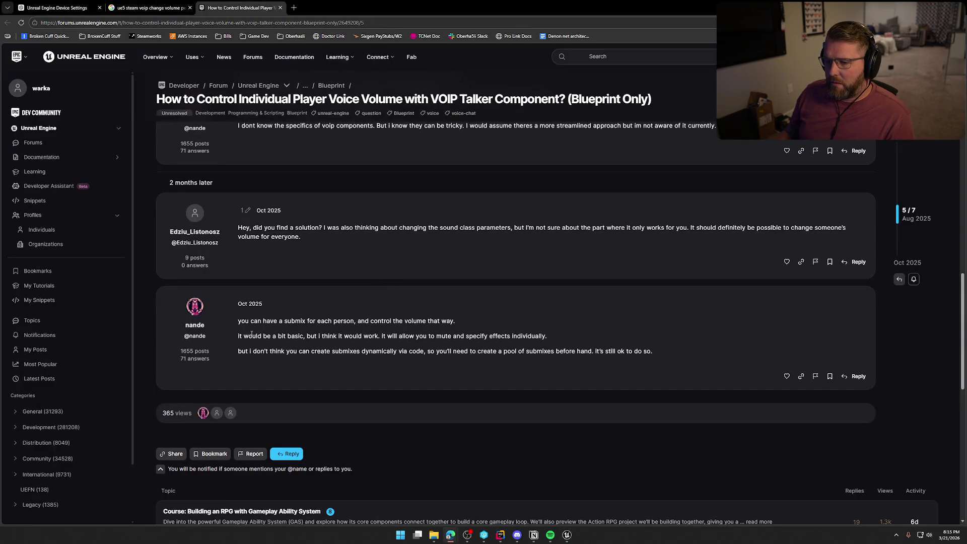
pyautogui.hotkey('alt', 'Tab')
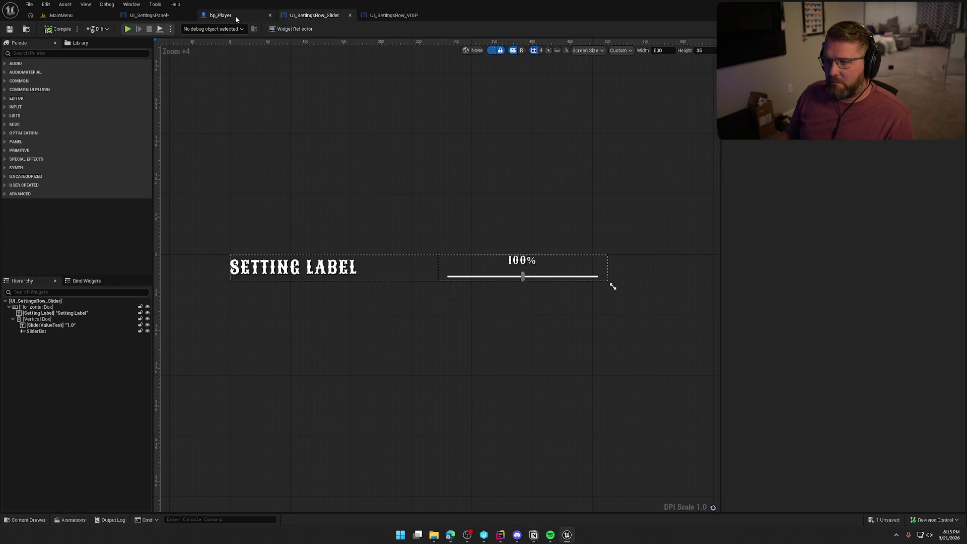
# In bp_Player's InitVOIP graph, search the Voip talker pin's actions for 'sub'.
pyautogui.click(226, 15)
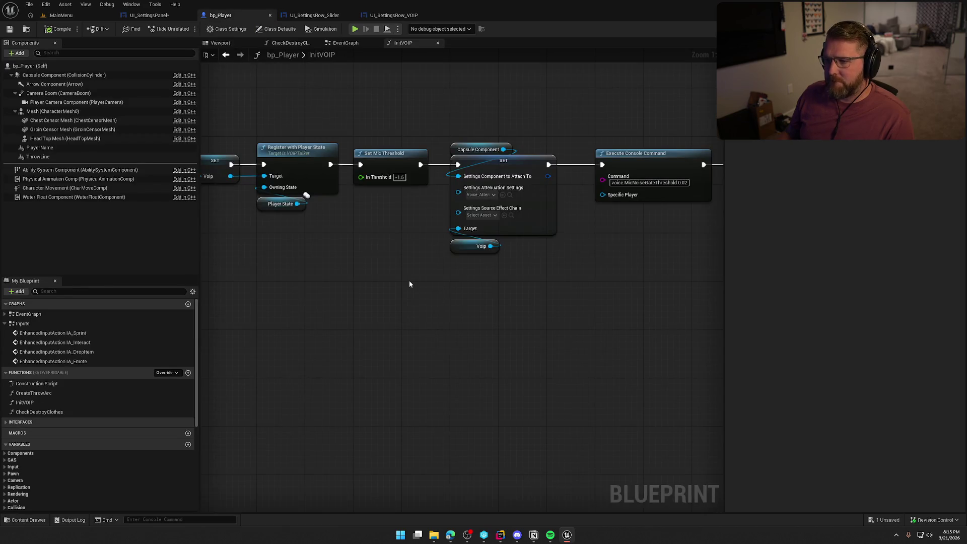
pyautogui.moveTo(409, 284)
pyautogui.mouseDown()
pyautogui.moveTo(108, 284)
pyautogui.moveTo(446, 319)
pyautogui.moveTo(464, 255)
pyautogui.moveTo(698, 248)
pyautogui.moveTo(485, 260)
pyautogui.mouseUp()
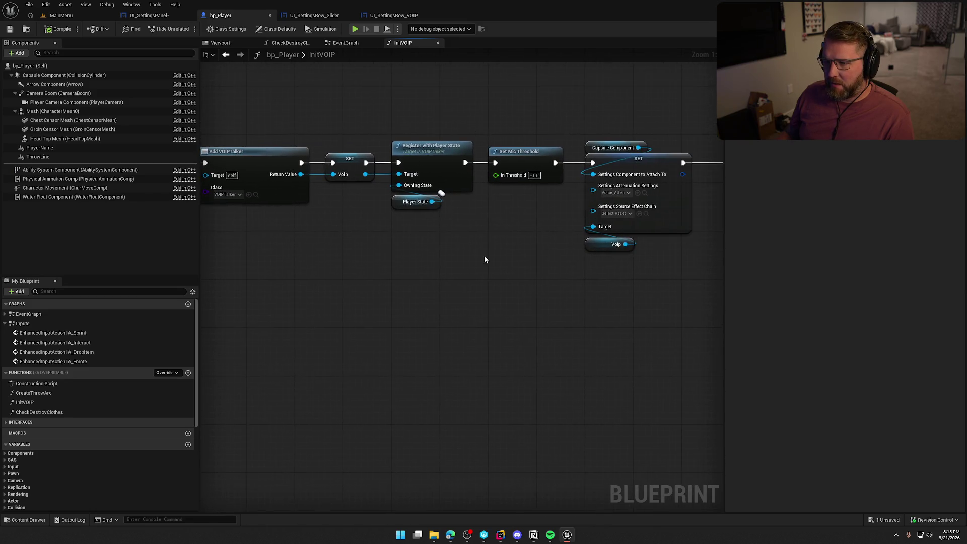
pyautogui.moveTo(365, 174); pyautogui.dragTo(416, 231)
pyautogui.write('sub')
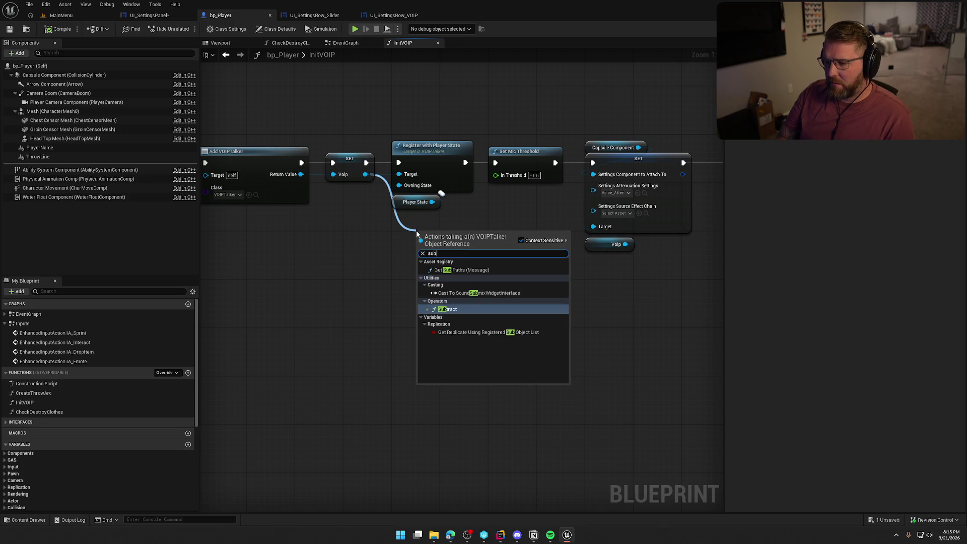
pyautogui.moveTo(497, 210); pyautogui.dragTo(284, 231)
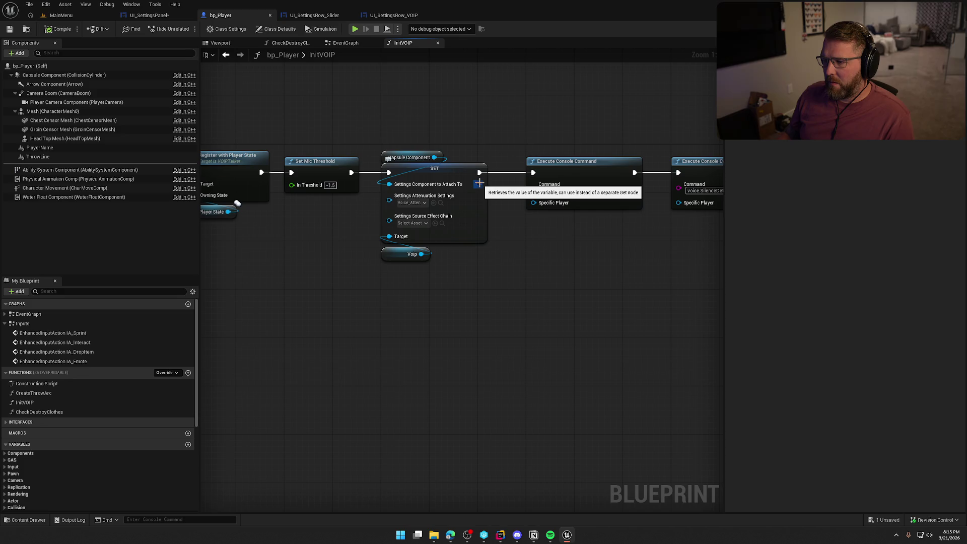
# Dismiss the action search and check the Source Effect Chain picker, which lists no assets.
pyautogui.moveTo(479, 184); pyautogui.dragTo(540, 254)
pyautogui.click(498, 289)
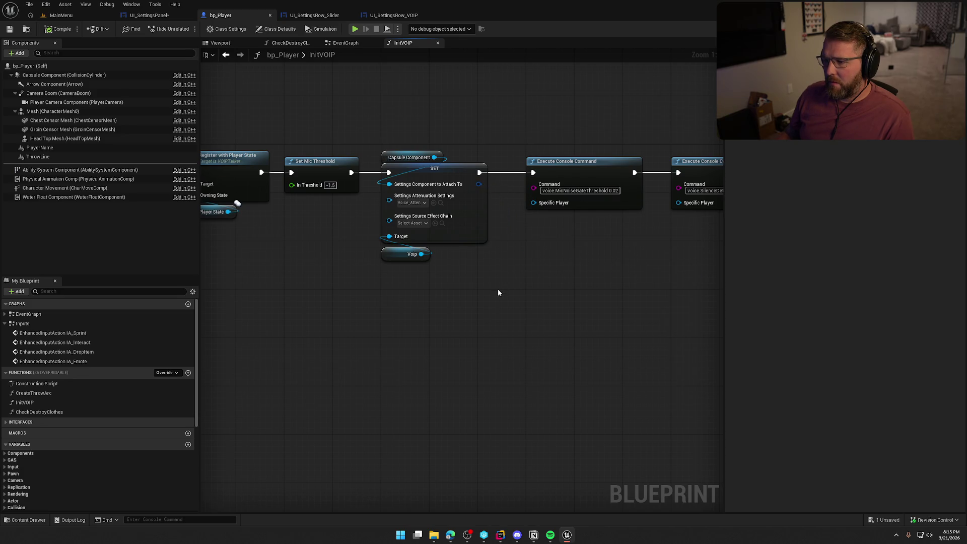
pyautogui.click(411, 224)
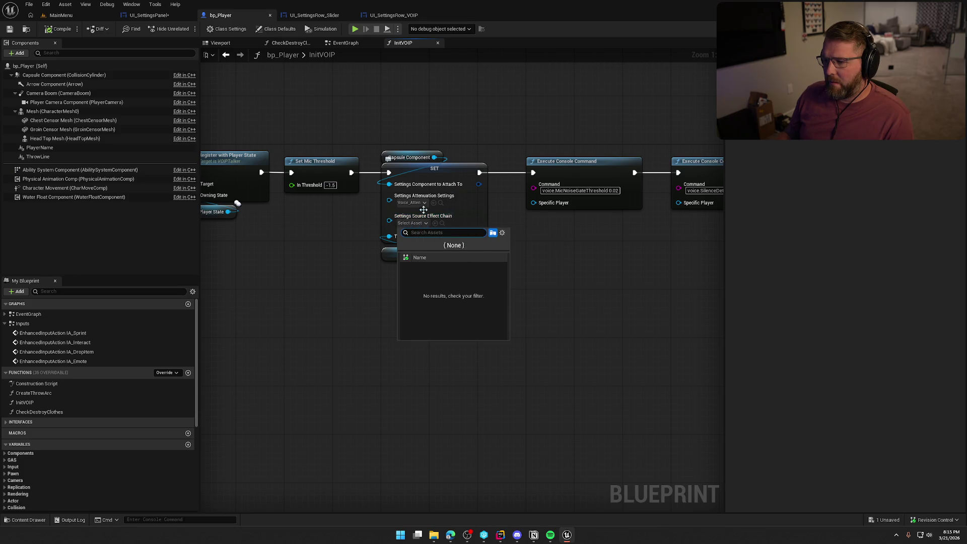
# Close the empty effect chain picker and show the Sounds/Attenuation folder in the Content Drawer.
pyautogui.click(440, 204)
pyautogui.click(296, 397)
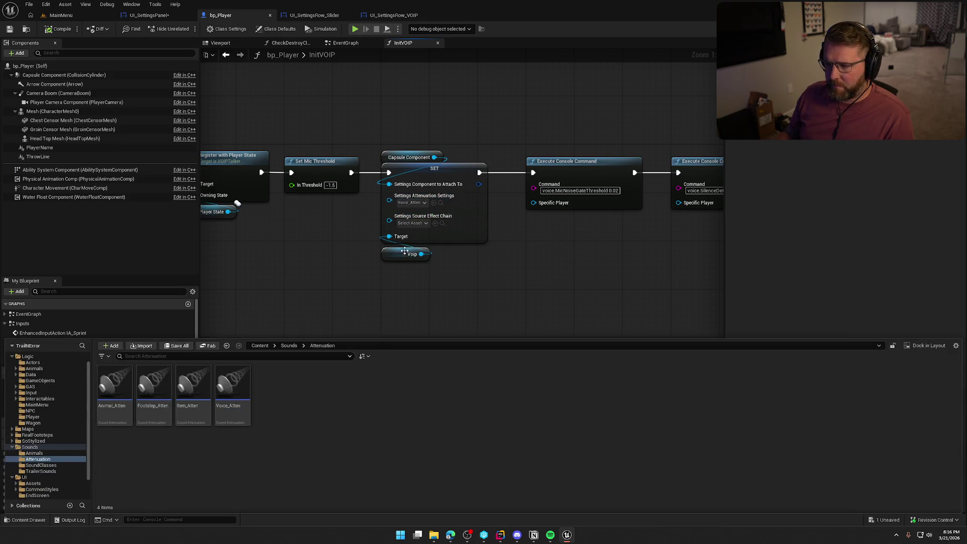
pyautogui.click(418, 224)
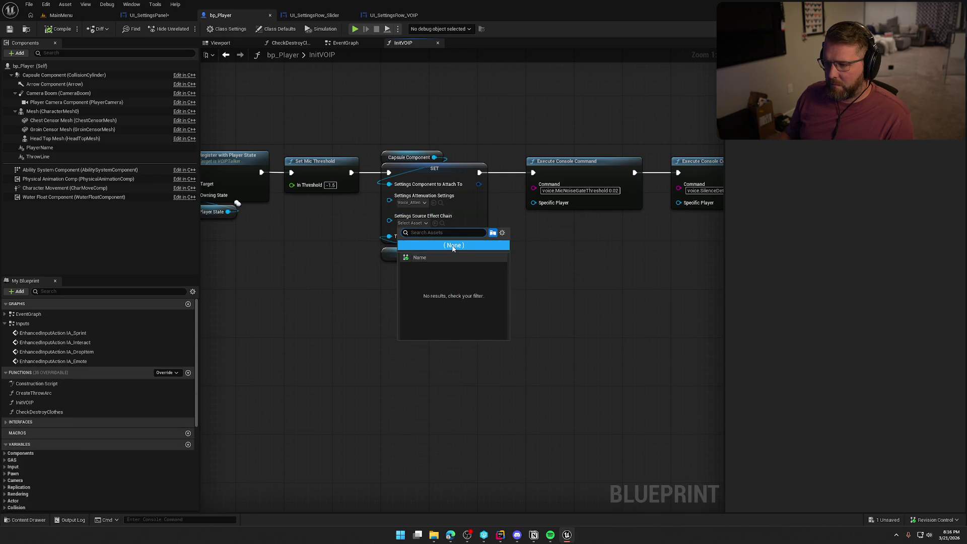
pyautogui.click(442, 223)
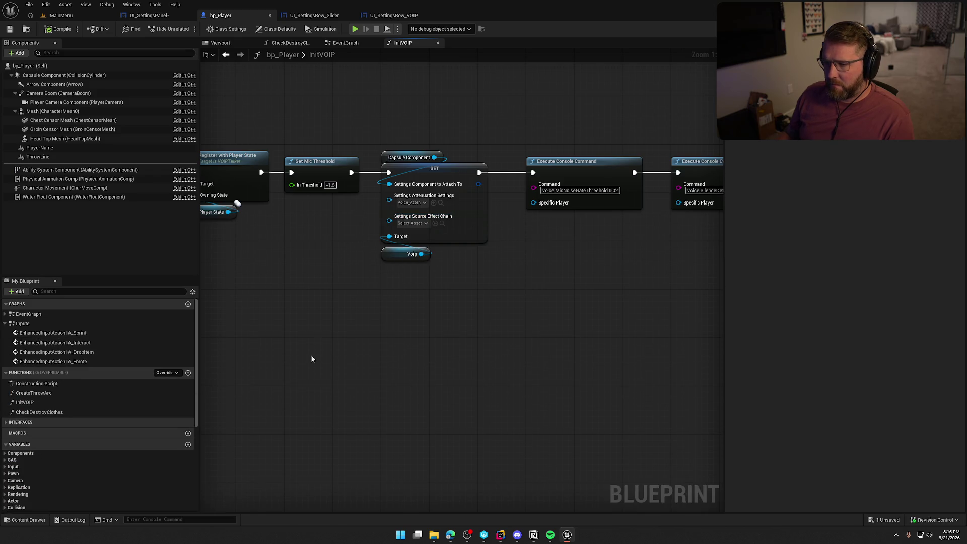
# Create a new Source Effect Preset Chain asset in Attenuation, keeping its default name.
pyautogui.rightClick(308, 410)
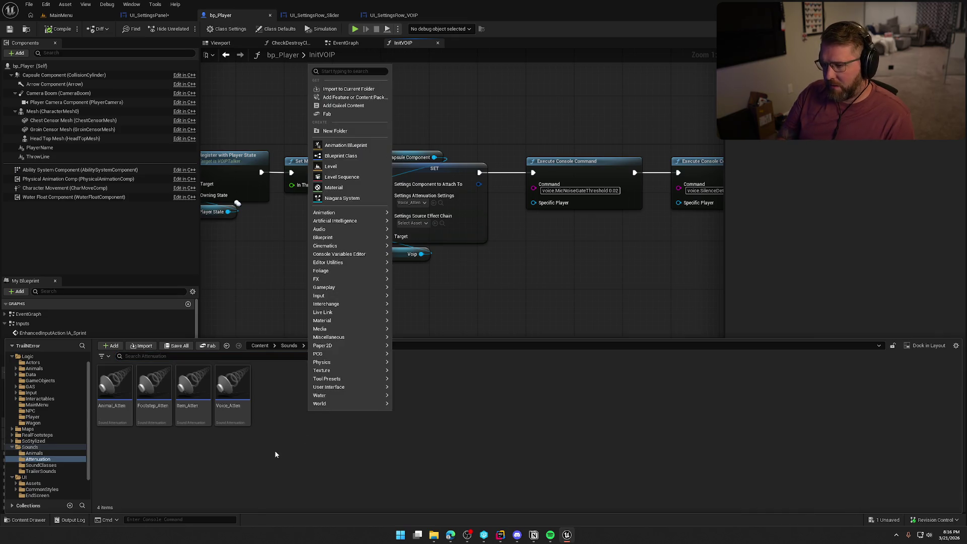
pyautogui.write('sou')
pyautogui.press('BackSpace')
pyautogui.press('BackSpace')
pyautogui.press('BackSpace')
pyautogui.write('eff')
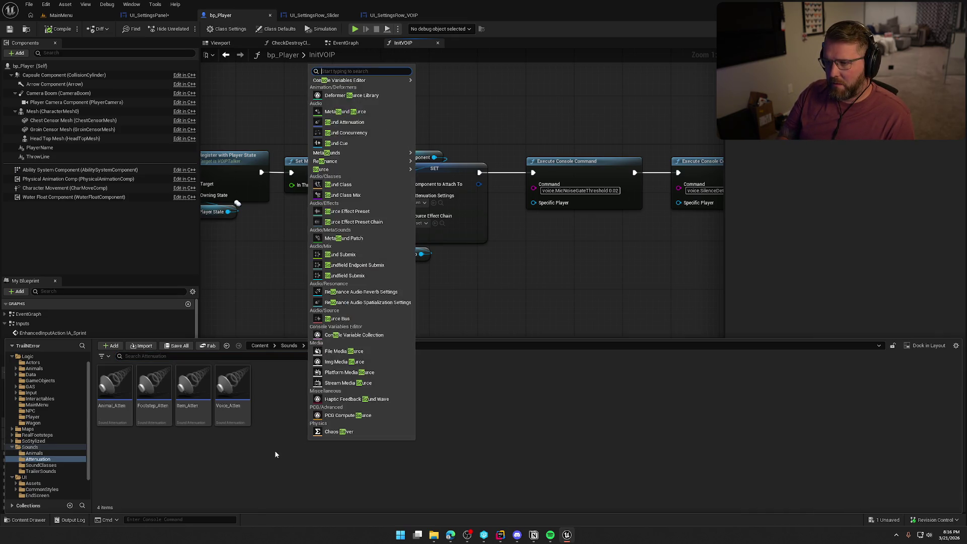
pyautogui.write('n')
pyautogui.press('Escape')
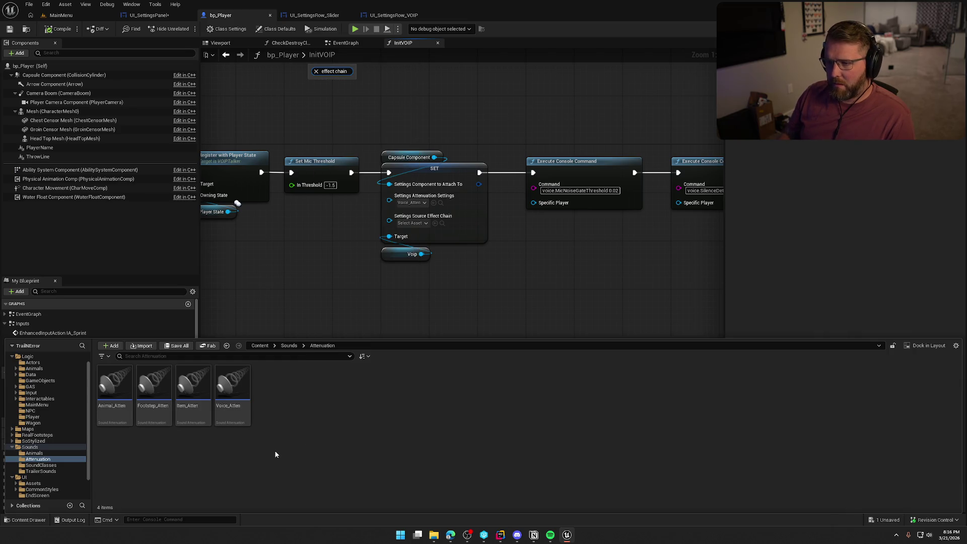
pyautogui.hotkey('ctrl', 'a')
pyautogui.press('BackSpace')
pyautogui.write('chain')
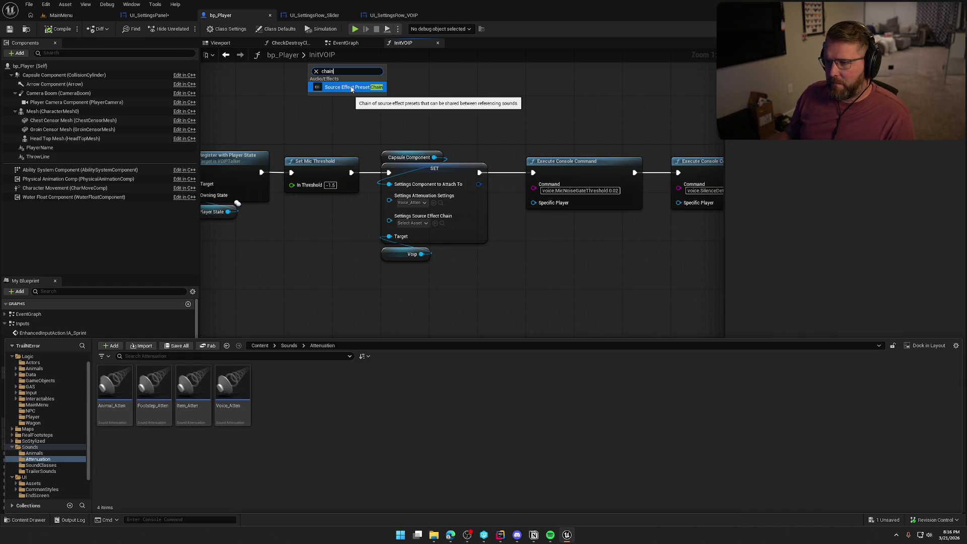
pyautogui.click(352, 87)
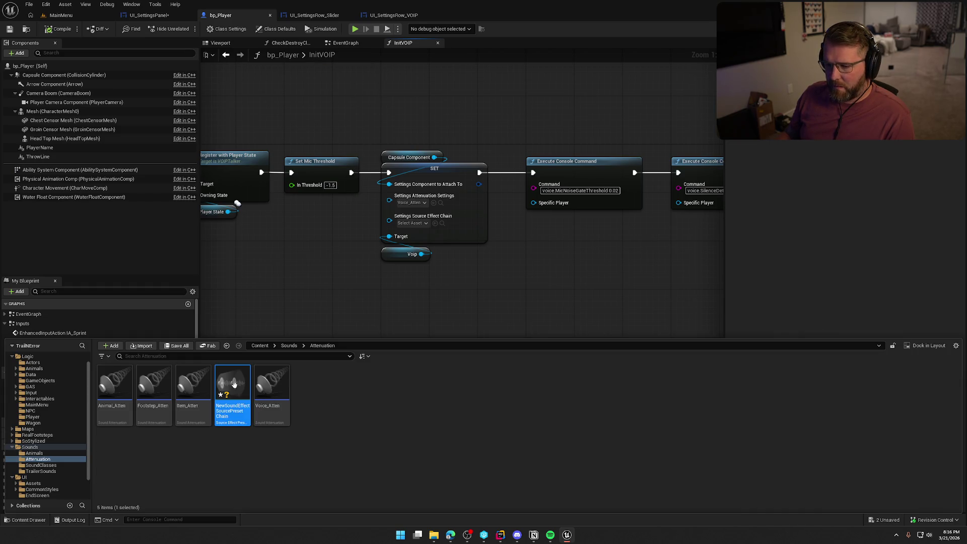
pyautogui.press('Return')
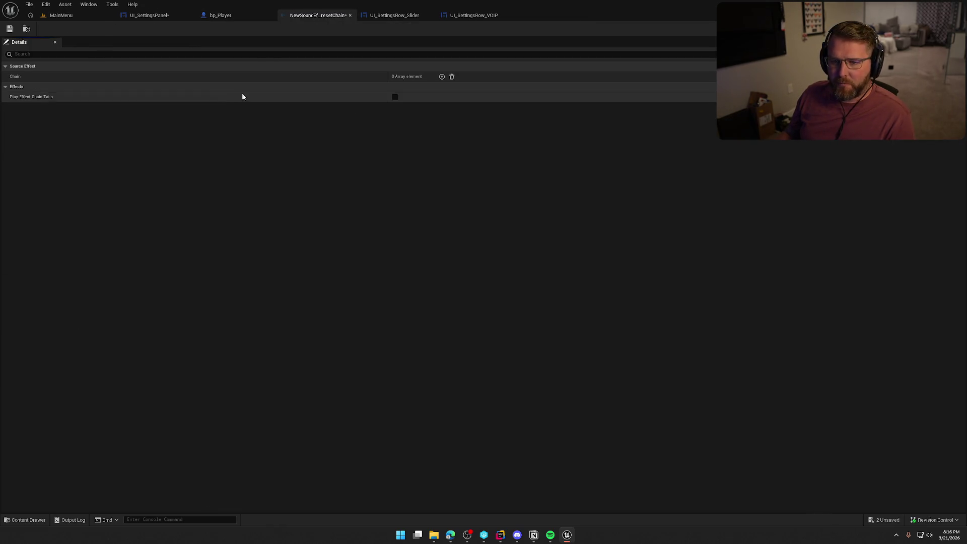
# Add one entry to the effect chain and begin creating a Source Effect Preset in Attenuation.
pyautogui.click(442, 77)
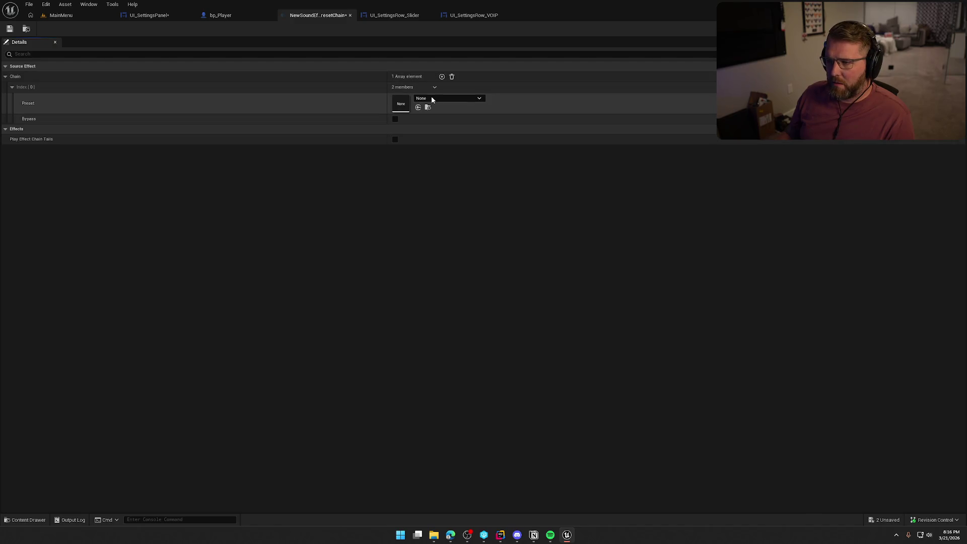
pyautogui.click(437, 99)
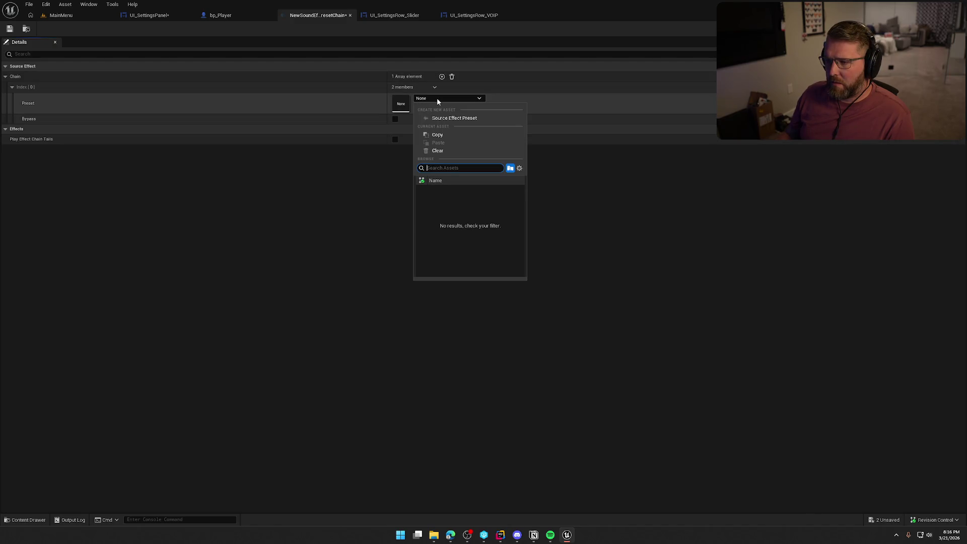
pyautogui.click(328, 186)
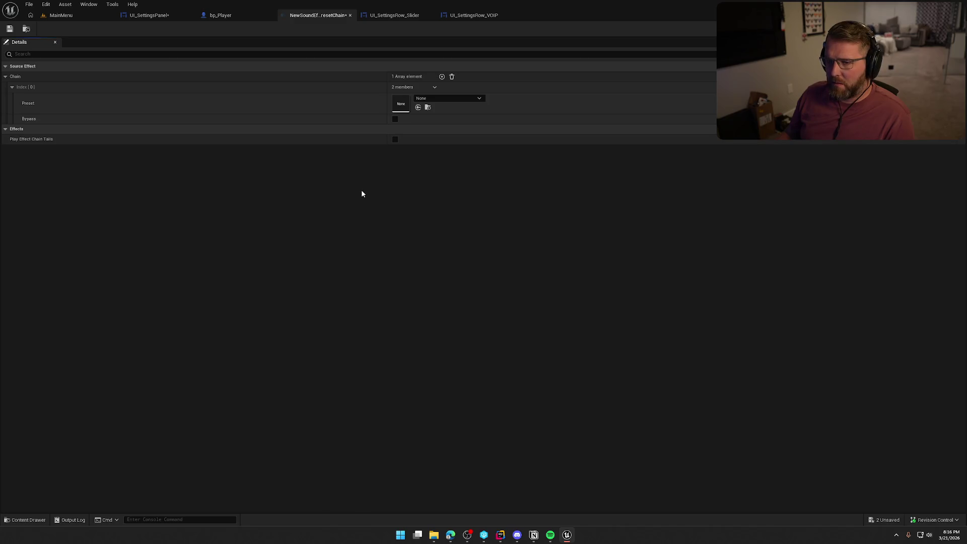
pyautogui.click(446, 99)
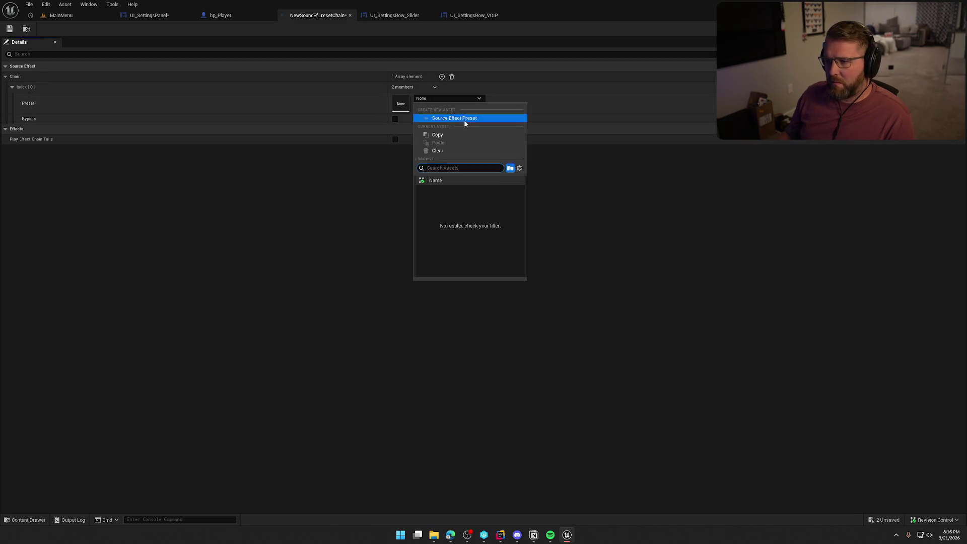
pyautogui.click(464, 119)
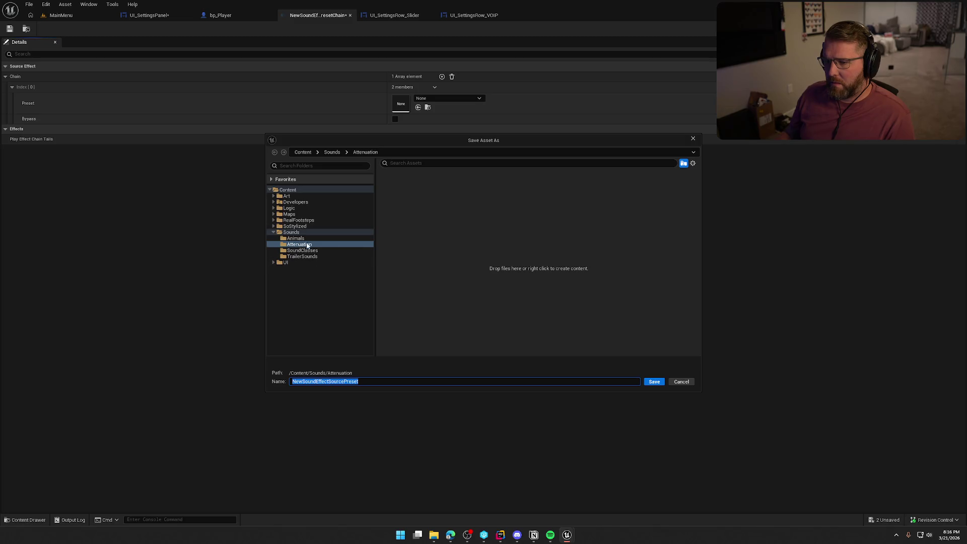
pyautogui.click(654, 382)
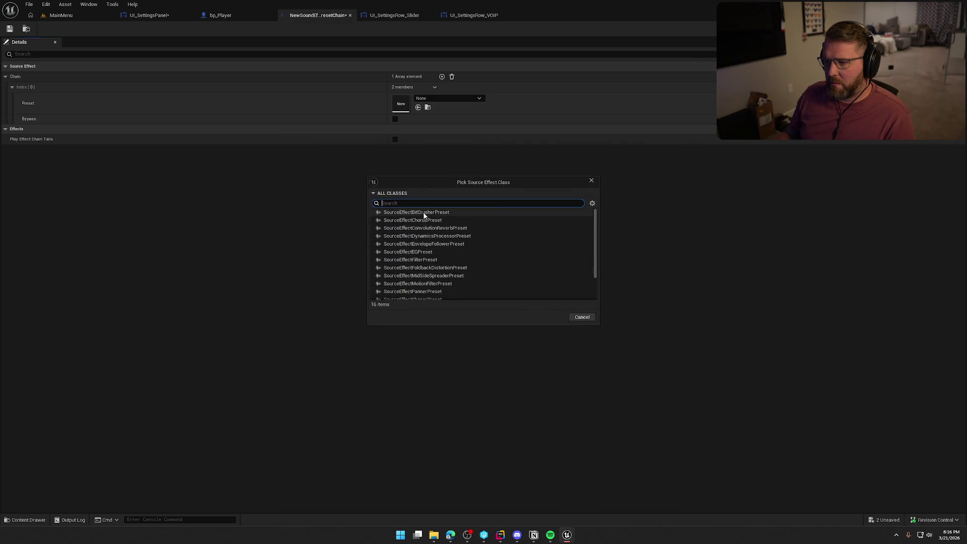
# Cancel the preset creation, close the chain editor, and go back to bp_Player.
pyautogui.scroll(-3, 505, 260)
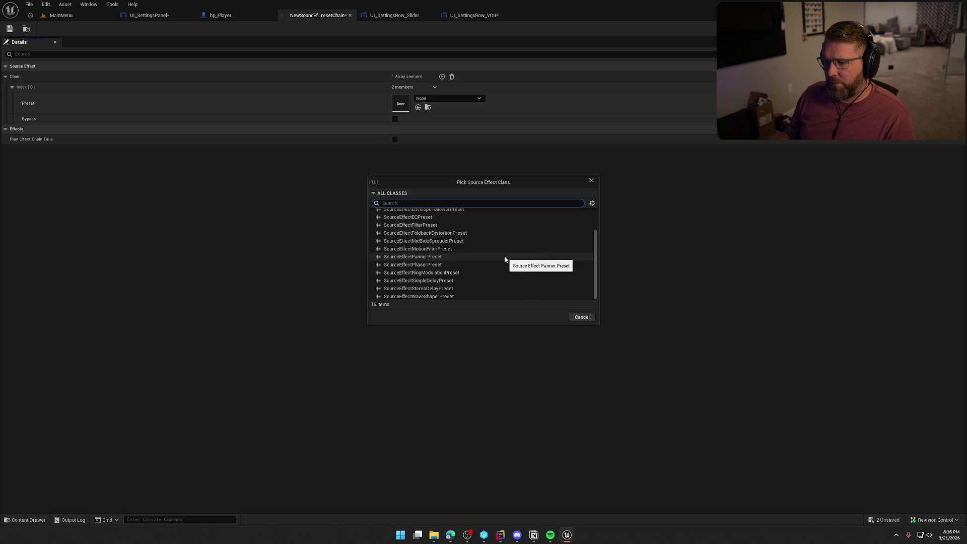
pyautogui.scroll(3, 505, 260)
pyautogui.click(581, 318)
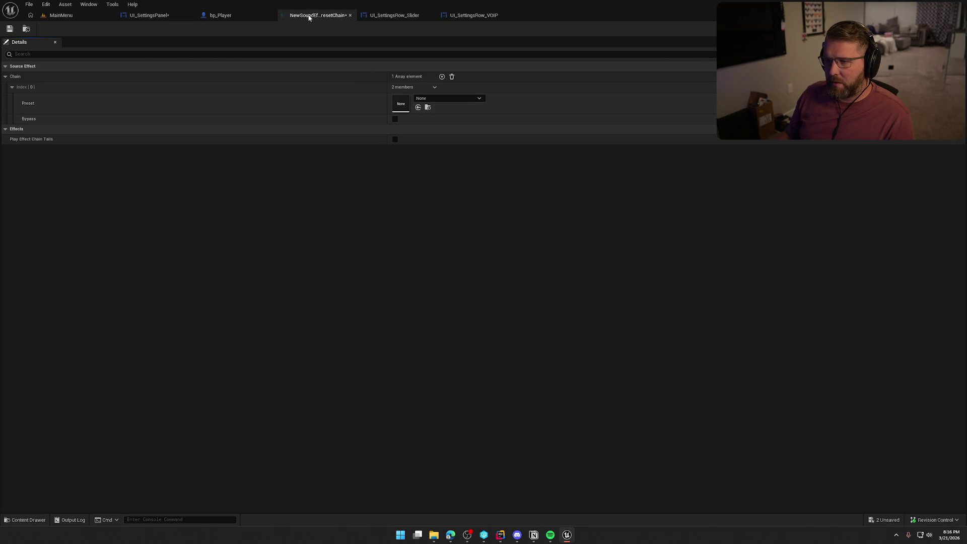
pyautogui.middleClick(310, 17)
pyautogui.click(221, 15)
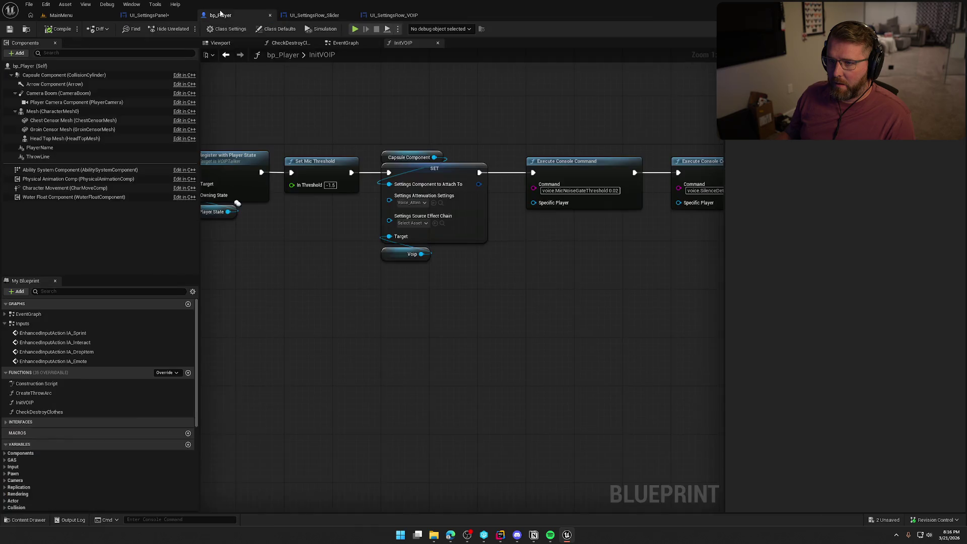
# Delete the new Source Effect Preset Chain asset from the Attenuation folder.
pyautogui.hotkey('ctrl', 'space')
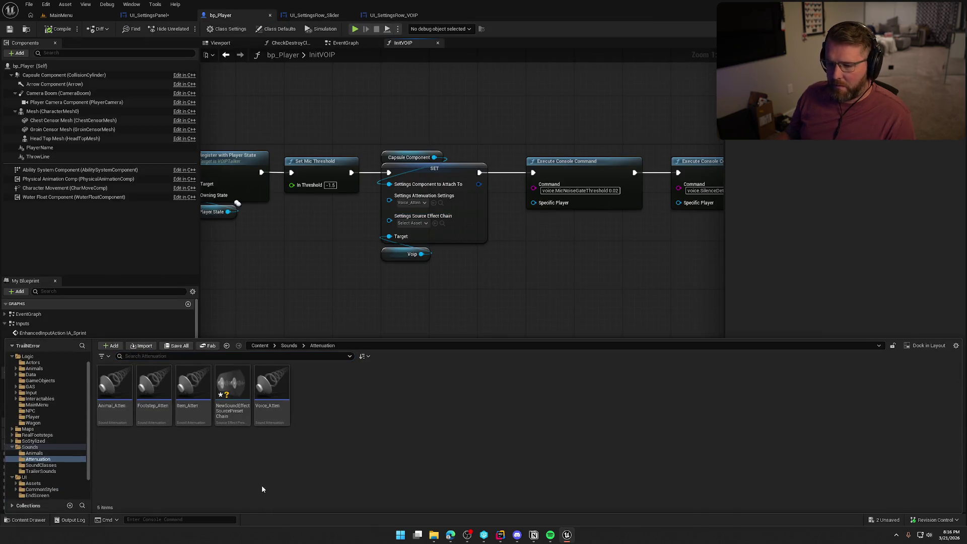
pyautogui.press('Delete')
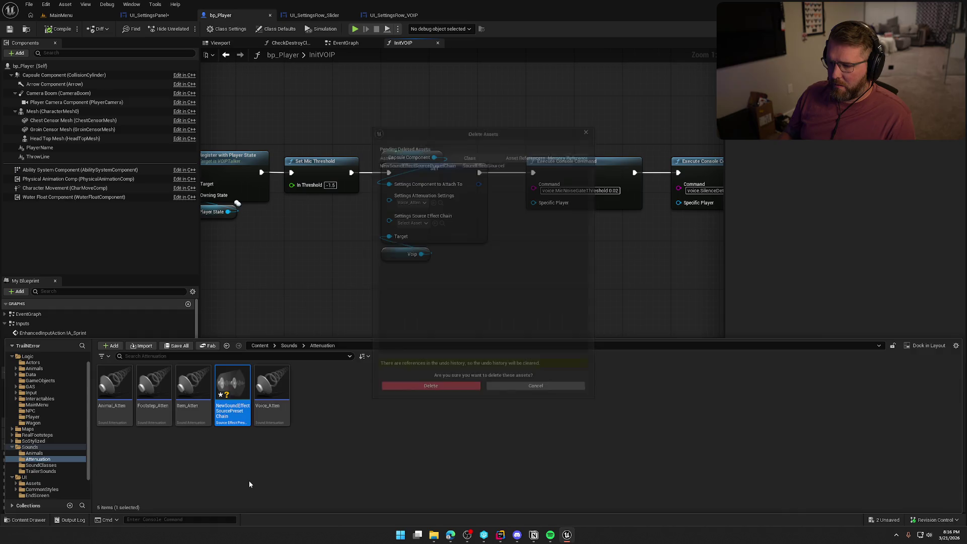
pyautogui.press('Return')
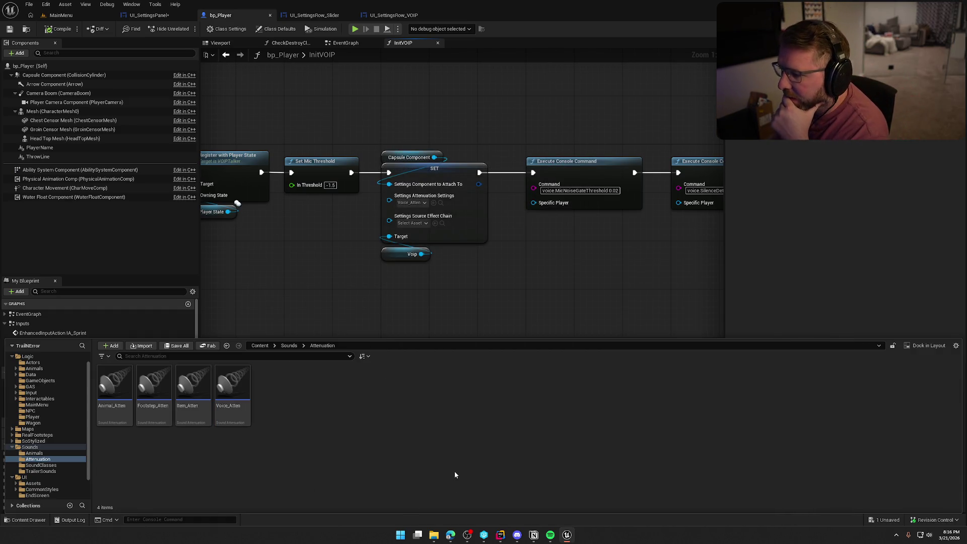
# Look over the InitVOIP graph's Register with Player State nodes, then return to the forum thread.
pyautogui.click(539, 302)
pyautogui.moveTo(385, 141)
pyautogui.mouseDown()
pyautogui.moveTo(603, 277)
pyautogui.moveTo(696, 302)
pyautogui.moveTo(704, 373)
pyautogui.mouseUp()
pyautogui.click(521, 323)
pyautogui.moveTo(522, 323); pyautogui.dragTo(568, 317)
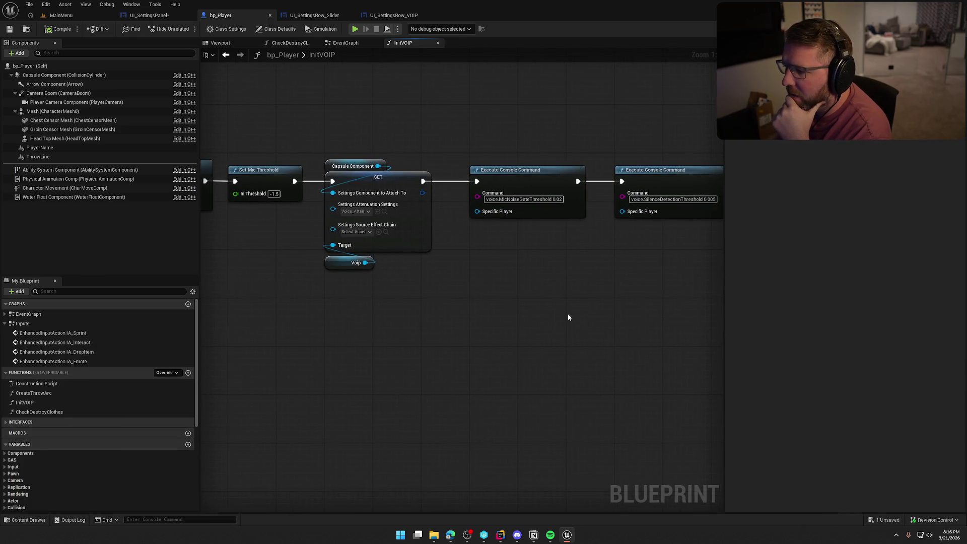
pyautogui.moveTo(466, 328)
pyautogui.mouseDown()
pyautogui.moveTo(625, 316)
pyautogui.moveTo(493, 346)
pyautogui.moveTo(709, 298)
pyautogui.moveTo(368, 304)
pyautogui.mouseUp()
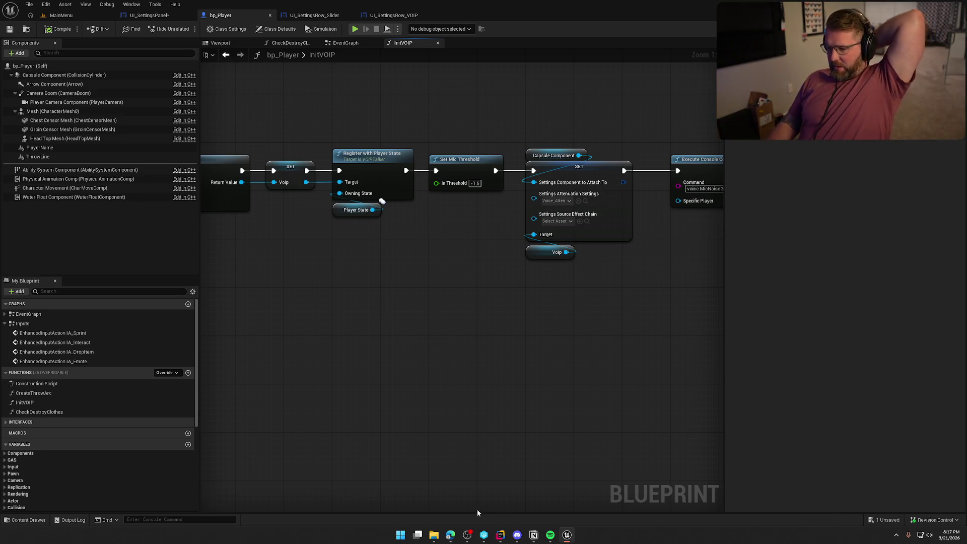
pyautogui.moveTo(451, 535)
pyautogui.click(474, 494)
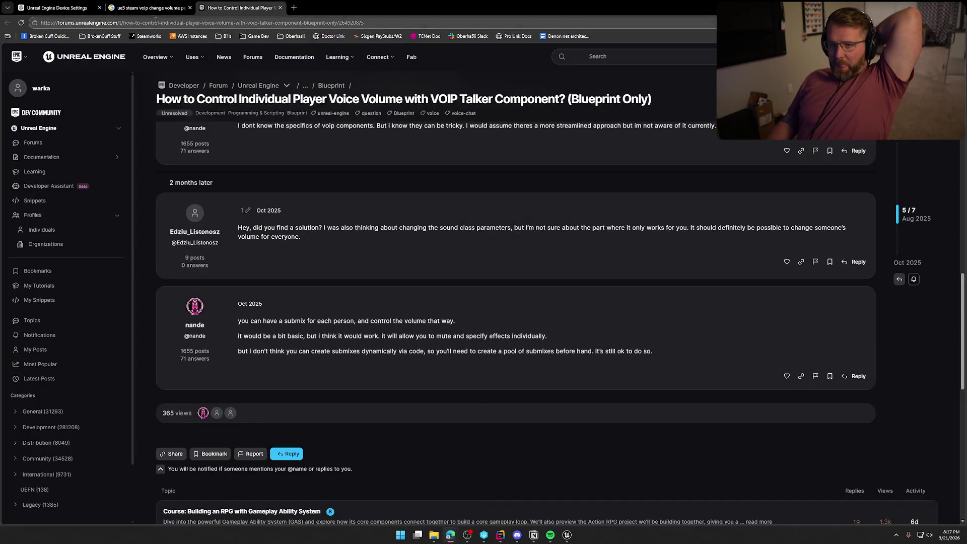
# Move from the forum thread via Google results to ChatGPT's answer on per-player Steam VOIP volume.
pyautogui.click(152, 8)
pyautogui.click(55, 7)
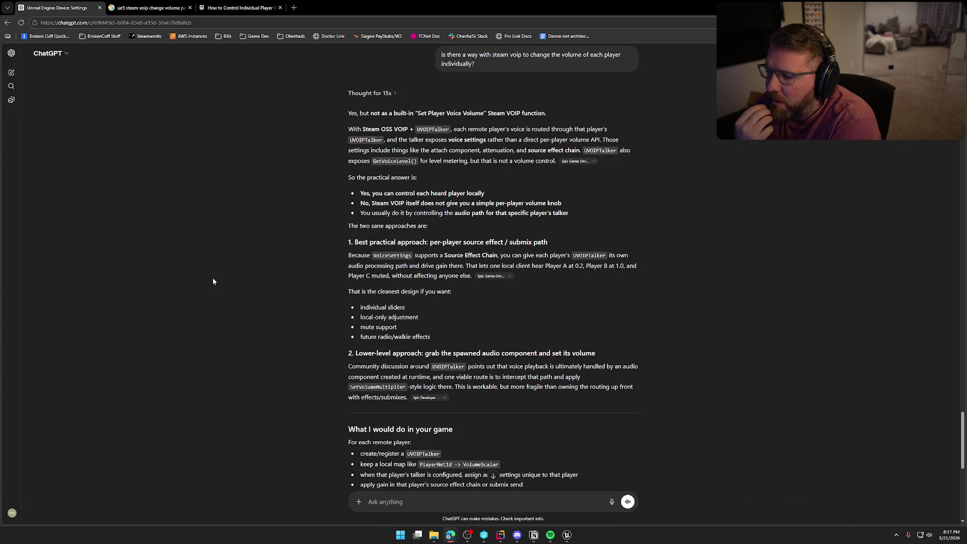
pyautogui.scroll(-2, 250, 238)
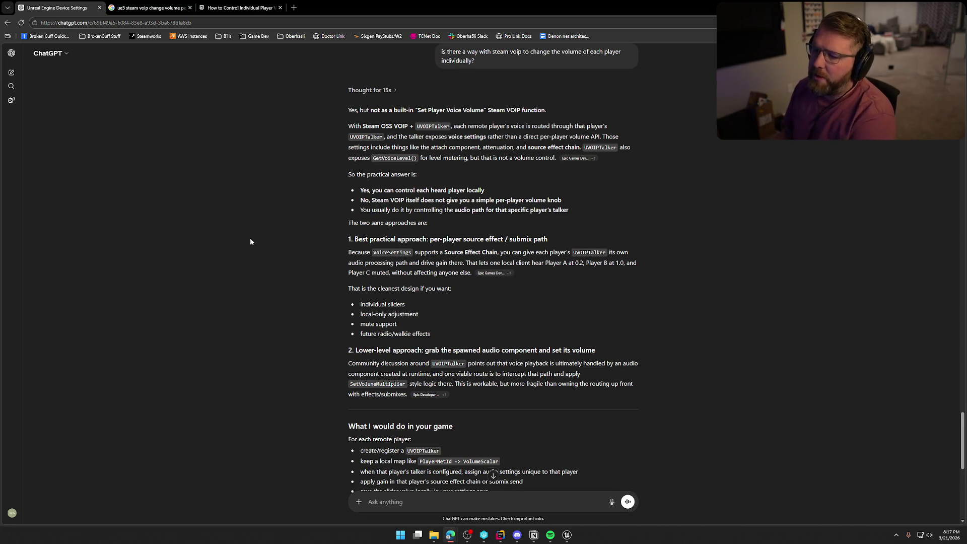
pyautogui.scroll(-1, 289, 251)
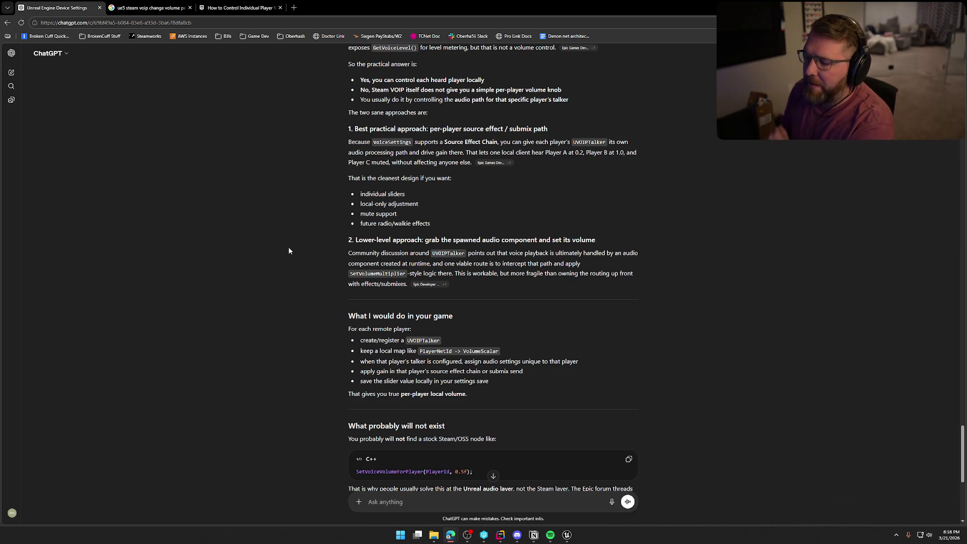
pyautogui.scroll(-1, 325, 303)
# Read through ChatGPT's source effect chain recommendation, then return to bp_Player's InitVOIP graph.
pyautogui.scroll(-2, 324, 303)
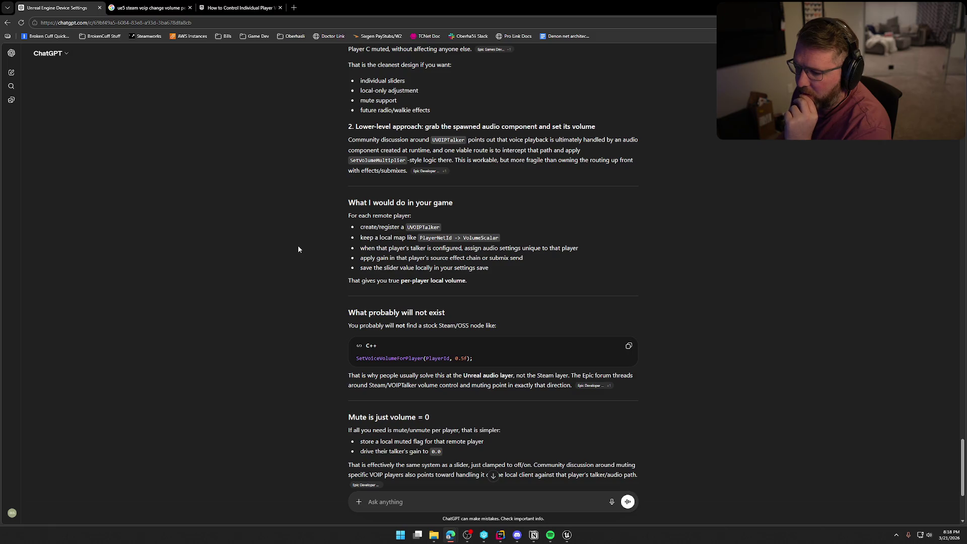
pyautogui.scroll(-2, 298, 247)
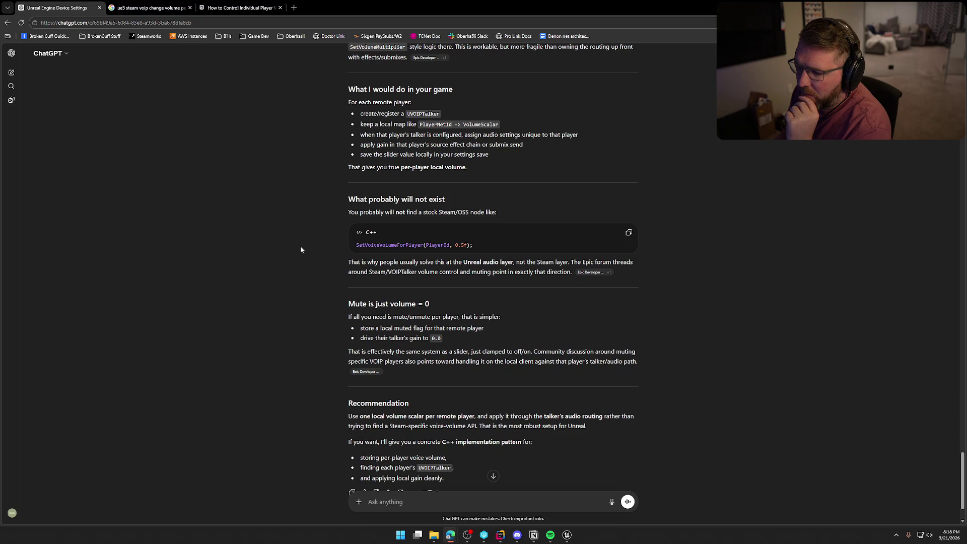
pyautogui.scroll(-2, 301, 249)
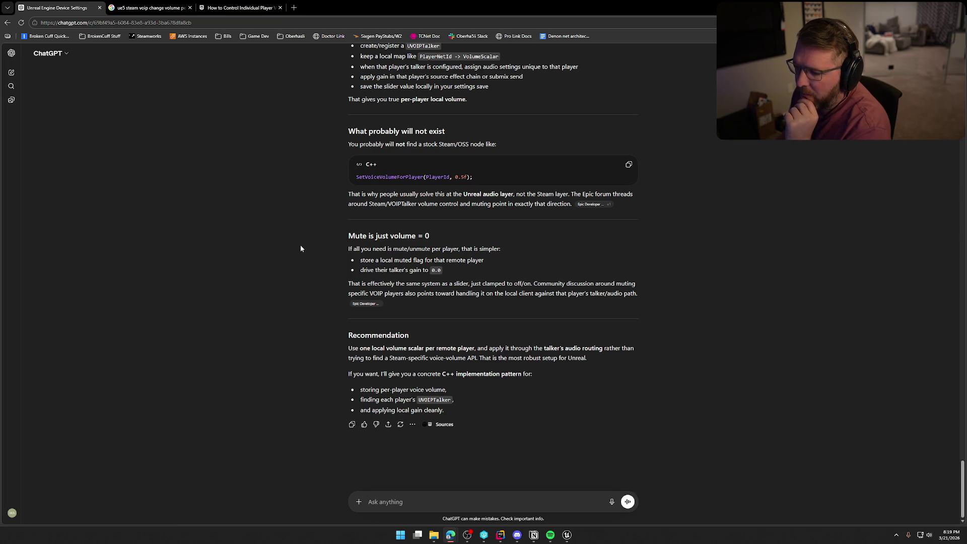
pyautogui.scroll(3, 312, 254)
pyautogui.scroll(-3, 325, 263)
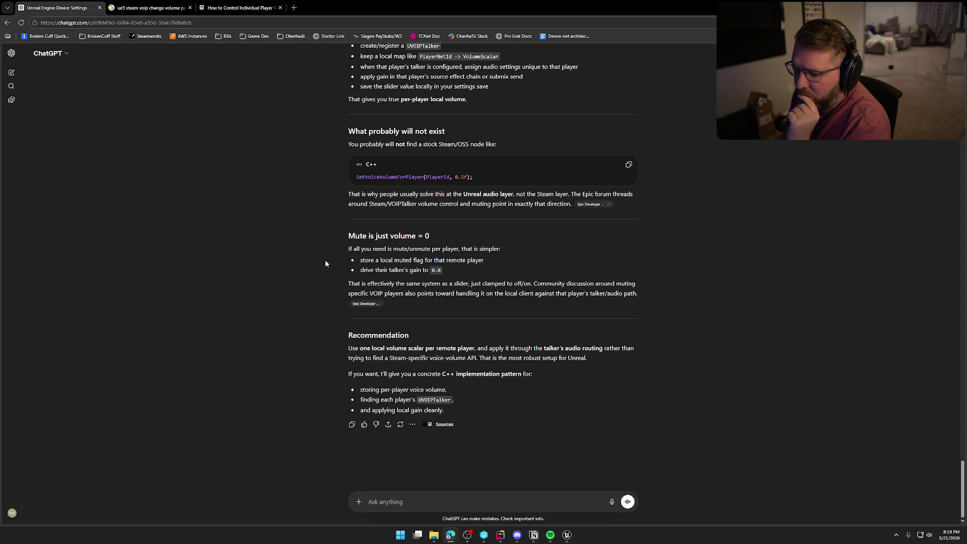
pyautogui.scroll(7, 326, 263)
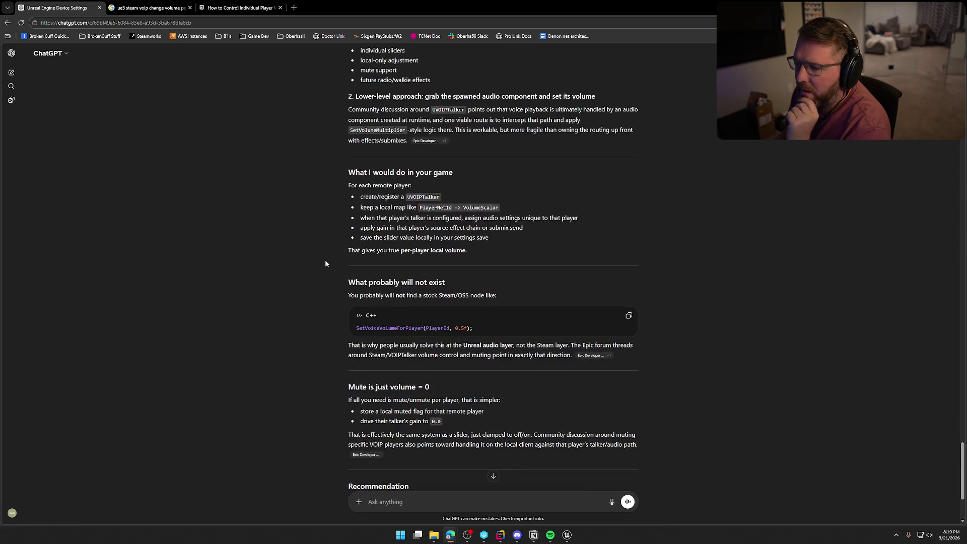
pyautogui.scroll(2, 325, 263)
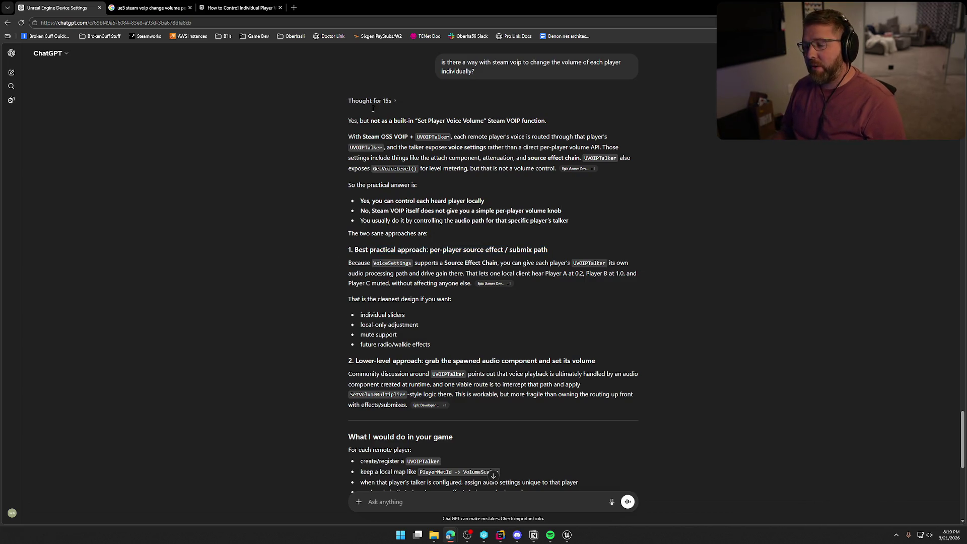
pyautogui.hotkey('alt', 'Tab')
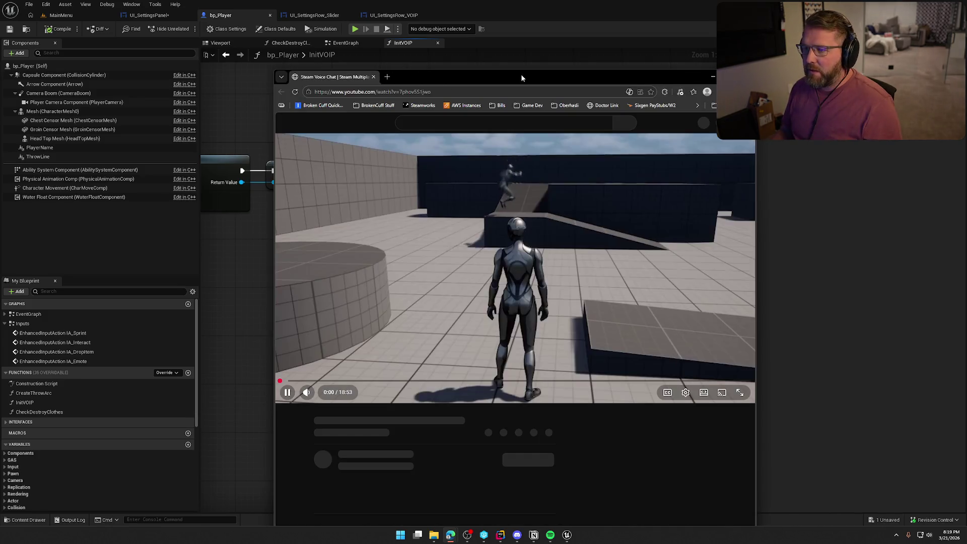
# Maximize the 'Steam Voice Chat | Steam Multiplayer - Unreal Engine Tutorial' YouTube window.
pyautogui.doubleClick(521, 74)
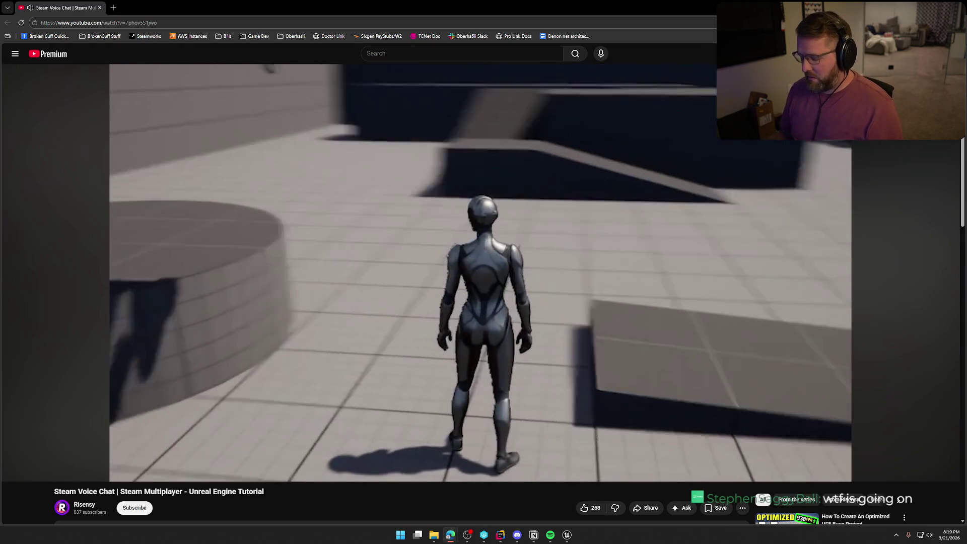
# Seek the tutorial to 2:11, where DefaultEngine.ini gets bHasVoiceEnabled=true and voice talker settings.
pyautogui.press('Right')
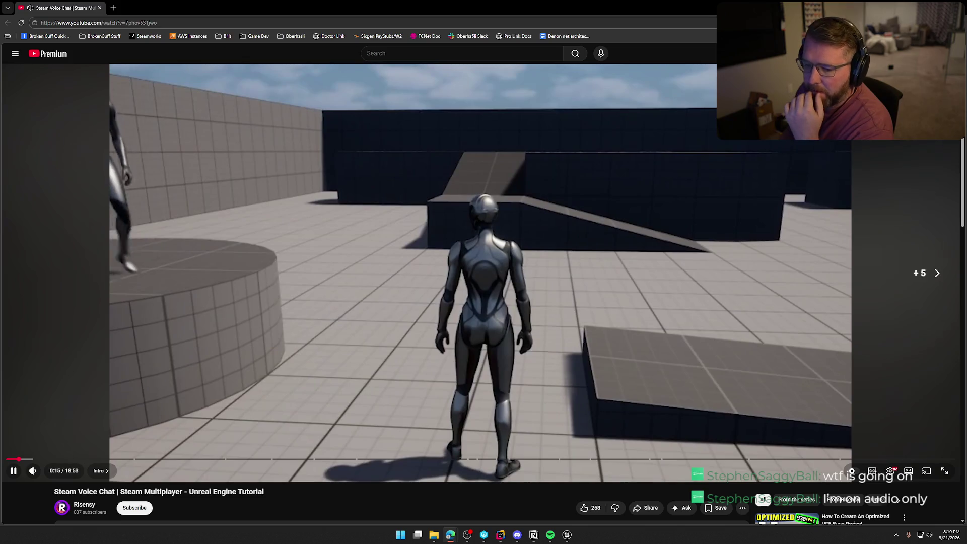
pyautogui.press('Right')
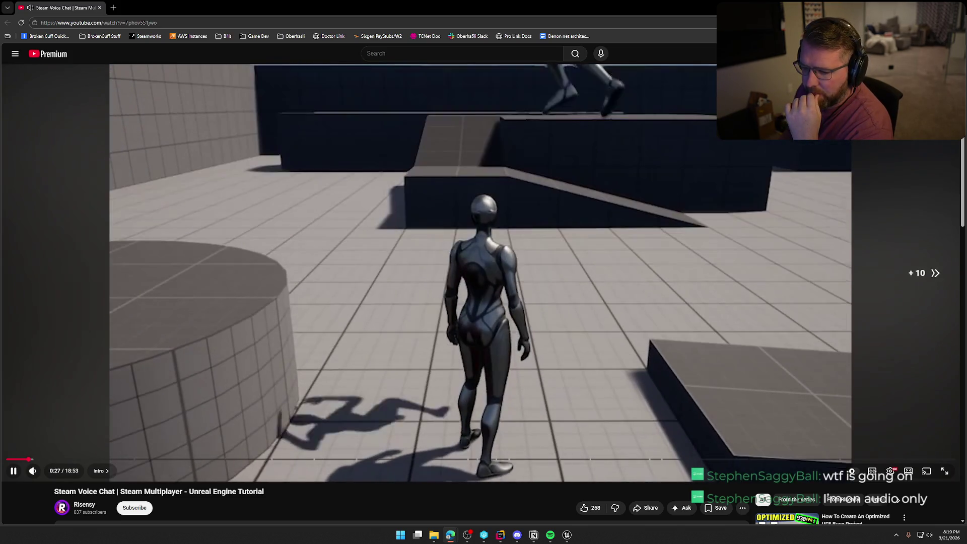
pyautogui.press('Right')
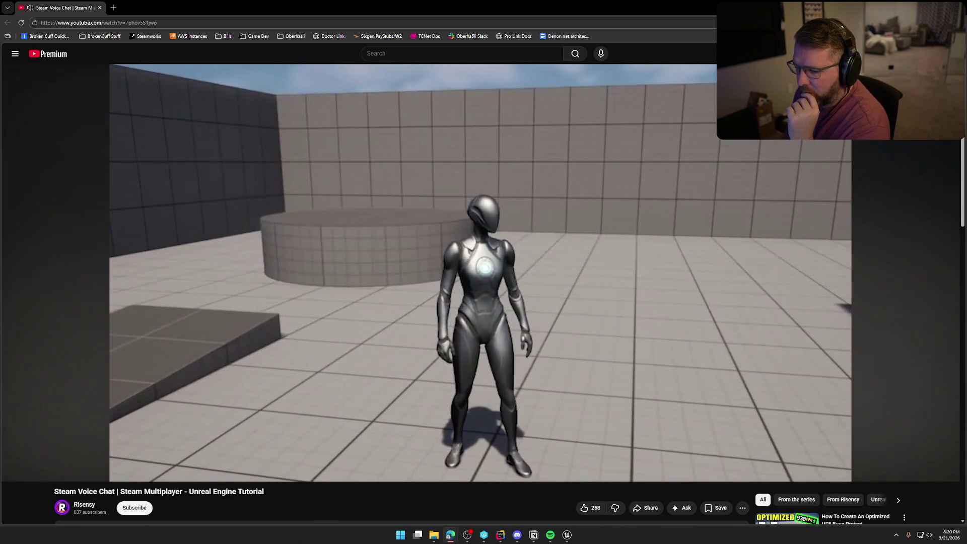
pyautogui.press('Right')
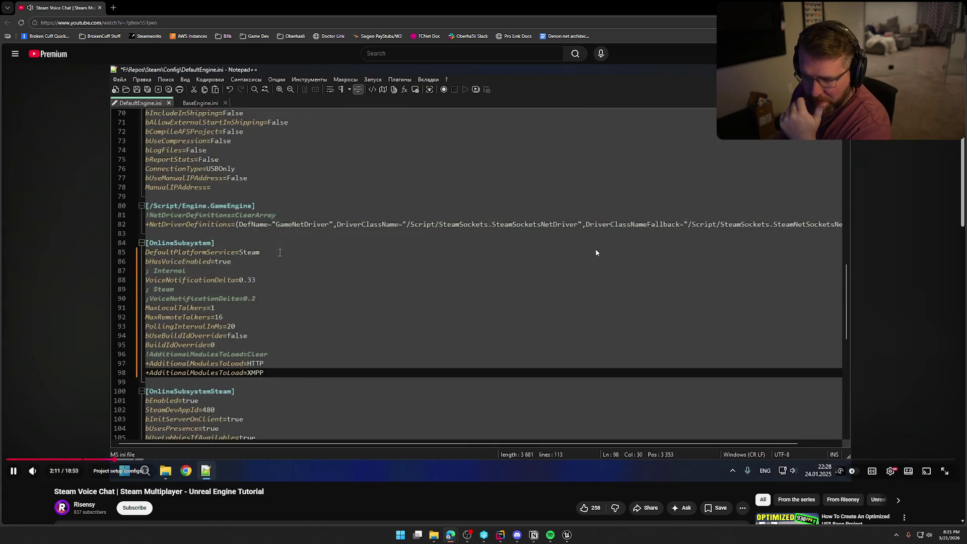
# Pause to study the DefaultEngine.ini voice config lines, then resume into the VOIPTalker blueprint section.
pyautogui.click(596, 248)
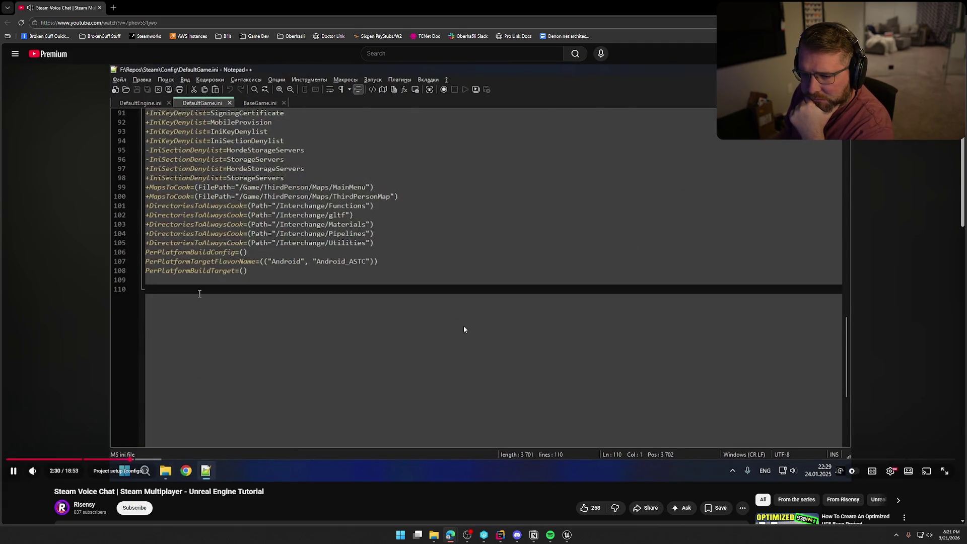
pyautogui.click(478, 312)
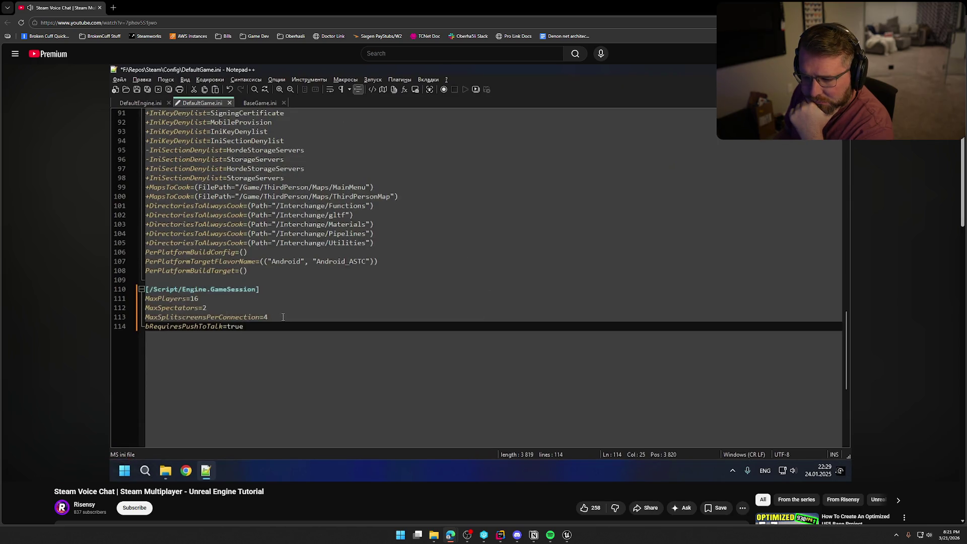
pyautogui.click(416, 306)
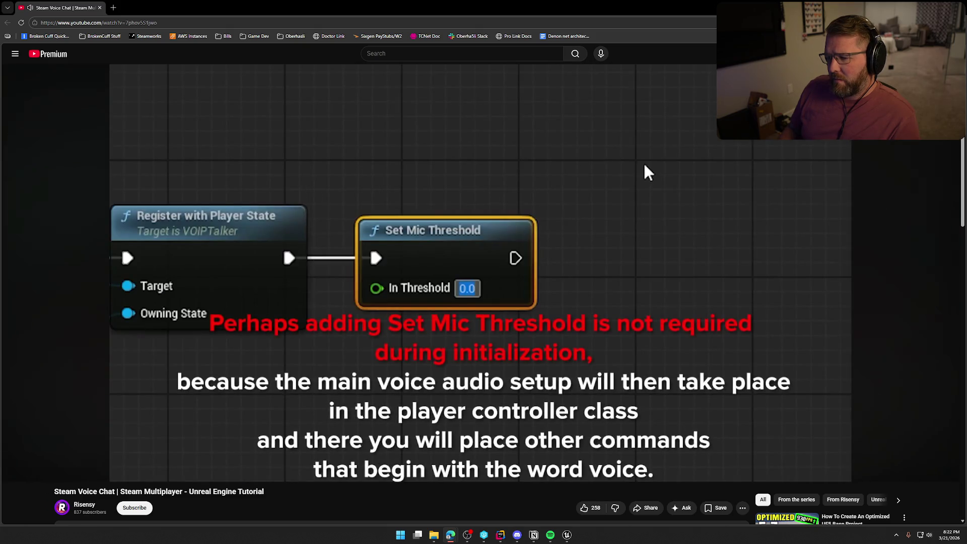
# Pause on the Set Mic Threshold 0.0 note, then resume toward the radio source effect asset.
pyautogui.click(647, 173)
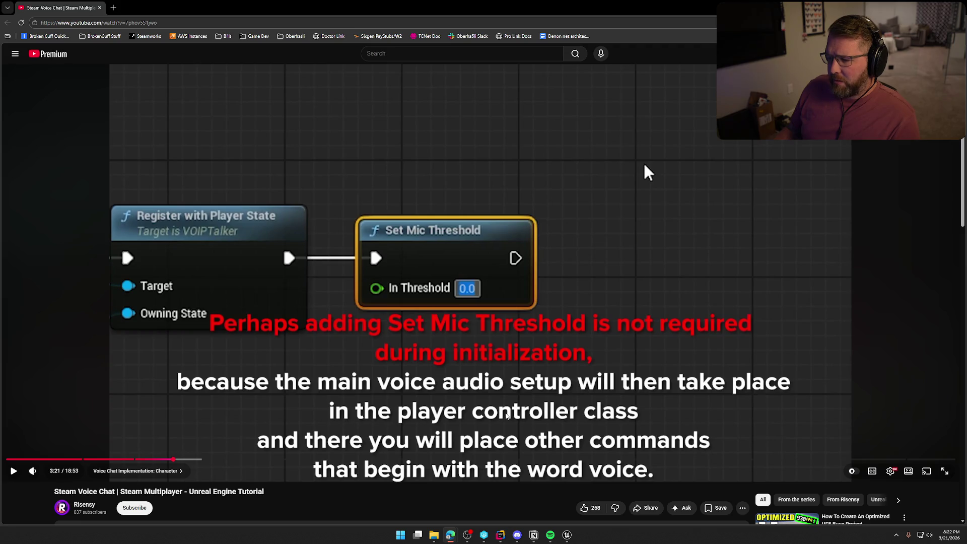
pyautogui.click(648, 173)
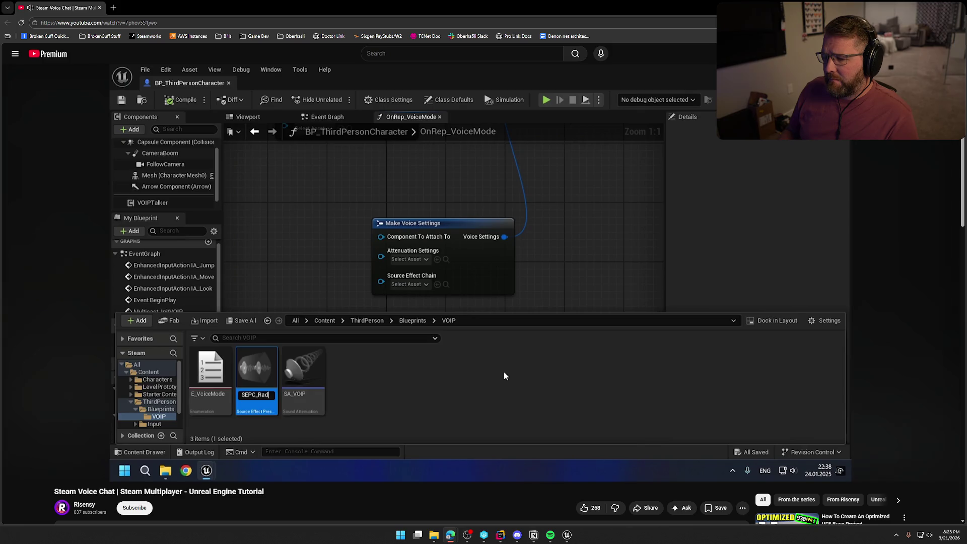
# Pause the Steam Voice Chat tutorial once the R key input node appears, then return to Unreal.
pyautogui.press('Return')
pyautogui.hotkey('ctrl', 'space')
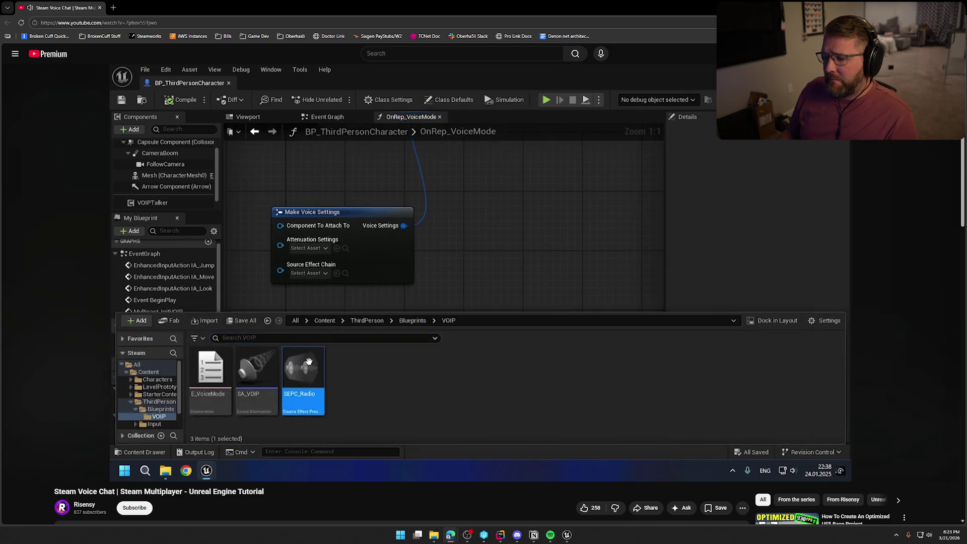
pyautogui.doubleClick(304, 373)
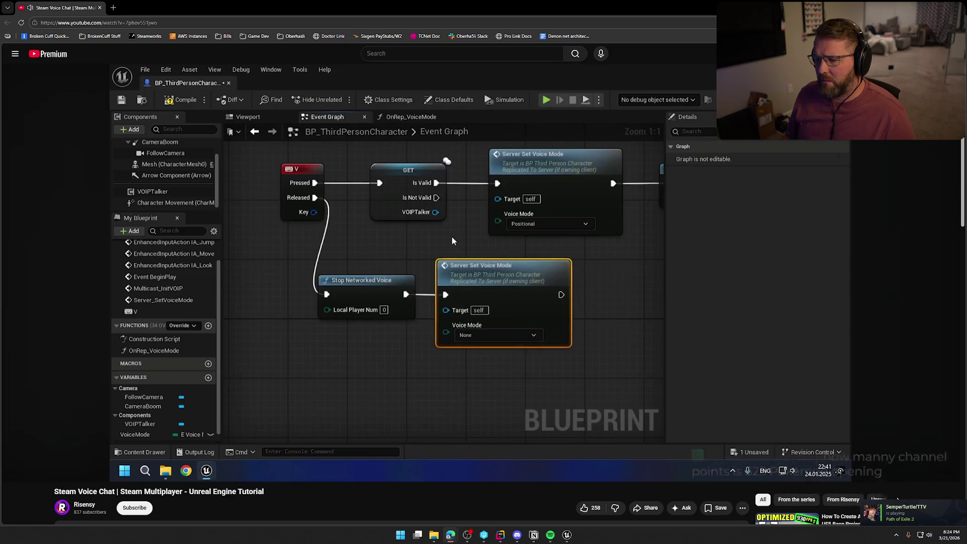
pyautogui.click(580, 165)
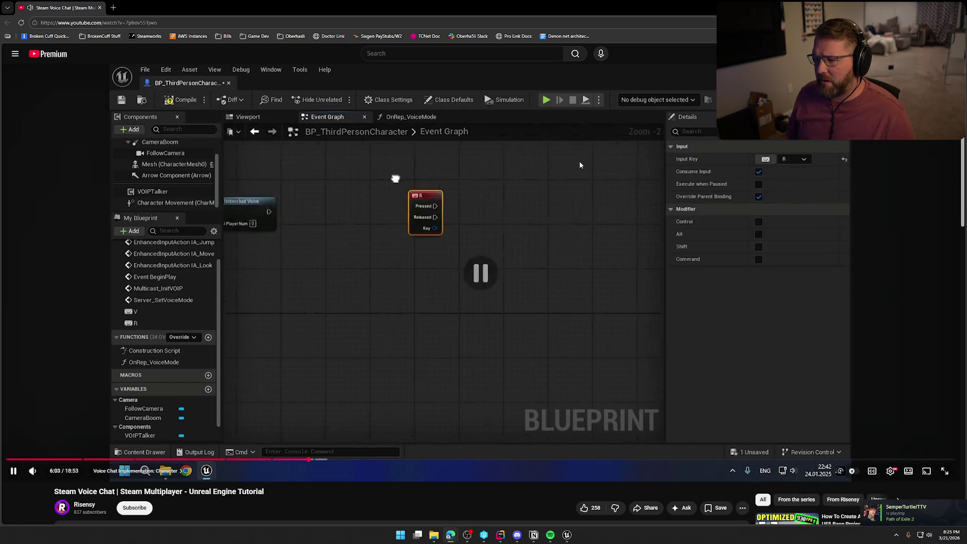
pyautogui.click(567, 535)
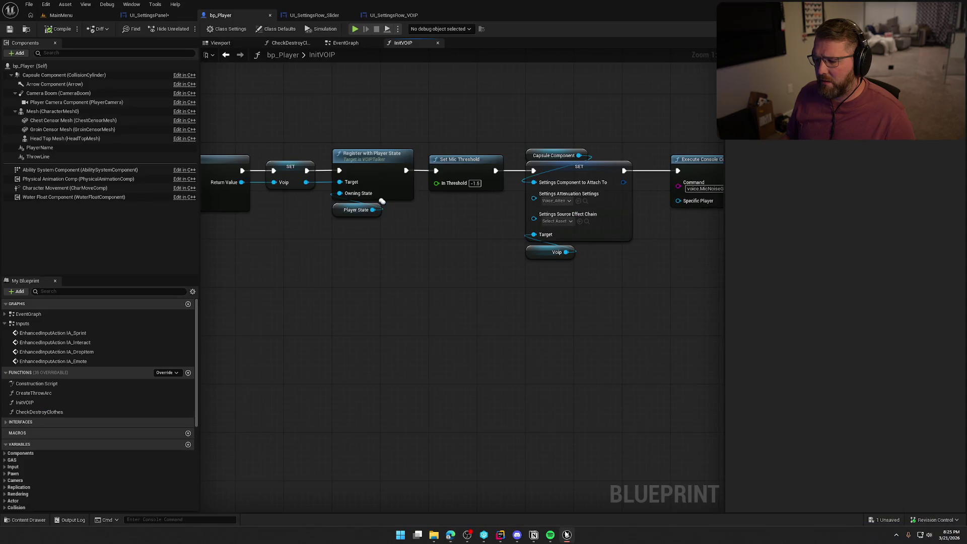
# Search the graph's actions for 'start ne' and dismiss the search without adding a node.
pyautogui.rightClick(479, 317)
pyautogui.write('start ne')
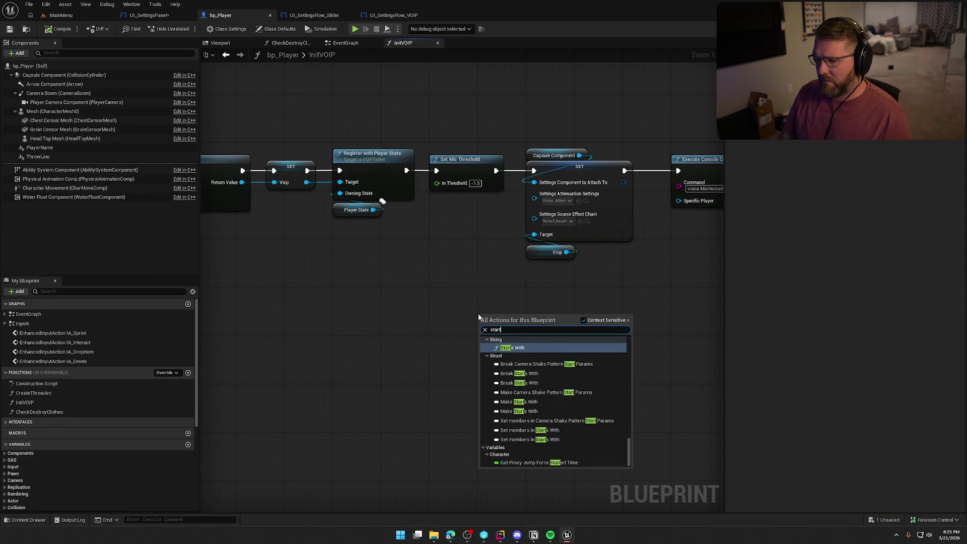
pyautogui.click(408, 295)
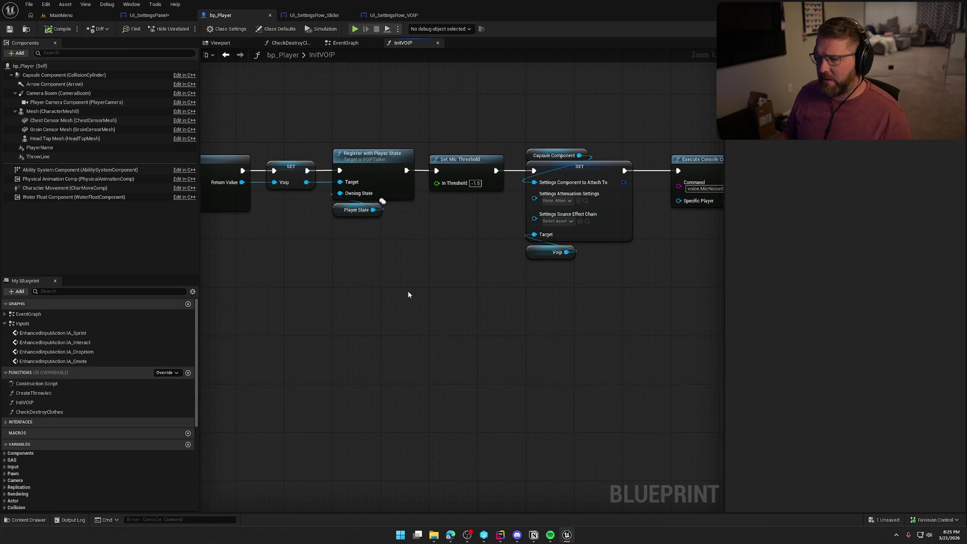
# Open the Plugins browser from the level editor's Edit menu, then go back to the YouTube tutorial.
pyautogui.click(30, 16)
pyautogui.click(46, 4)
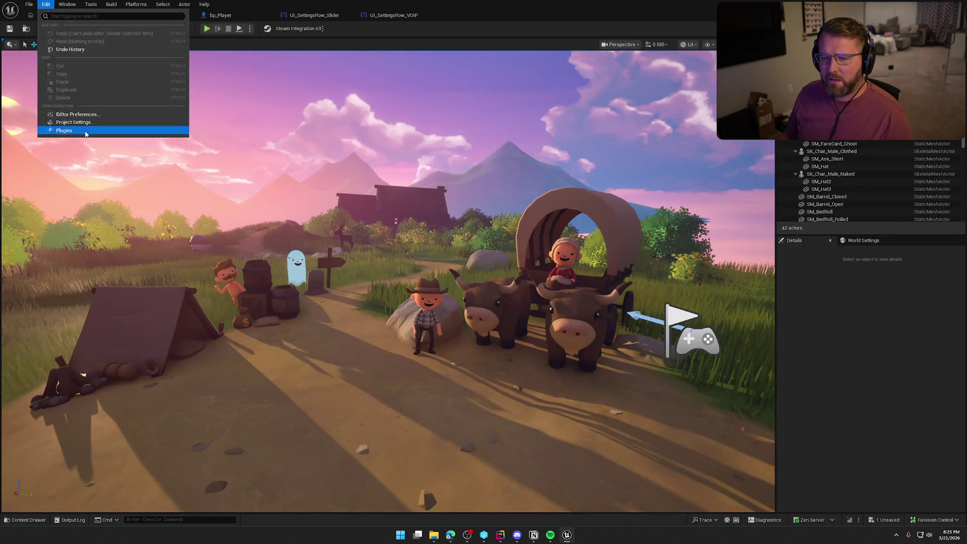
pyautogui.click(58, 131)
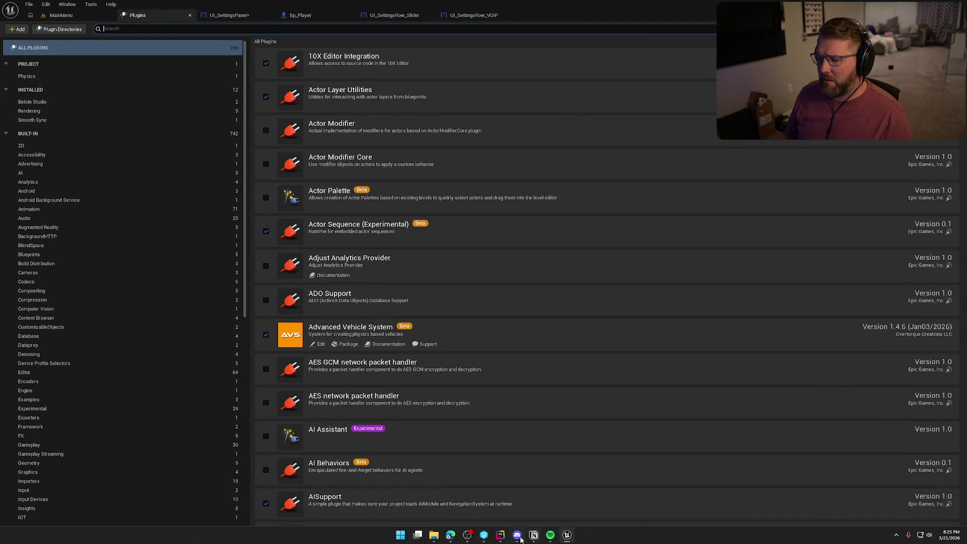
pyautogui.moveTo(452, 539)
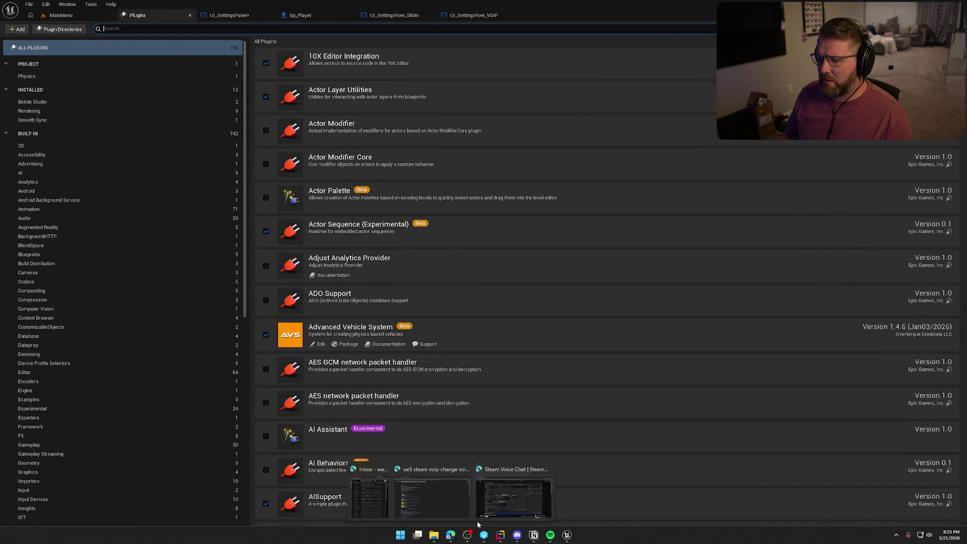
pyautogui.click(499, 500)
pyautogui.scroll(-6, 122, 261)
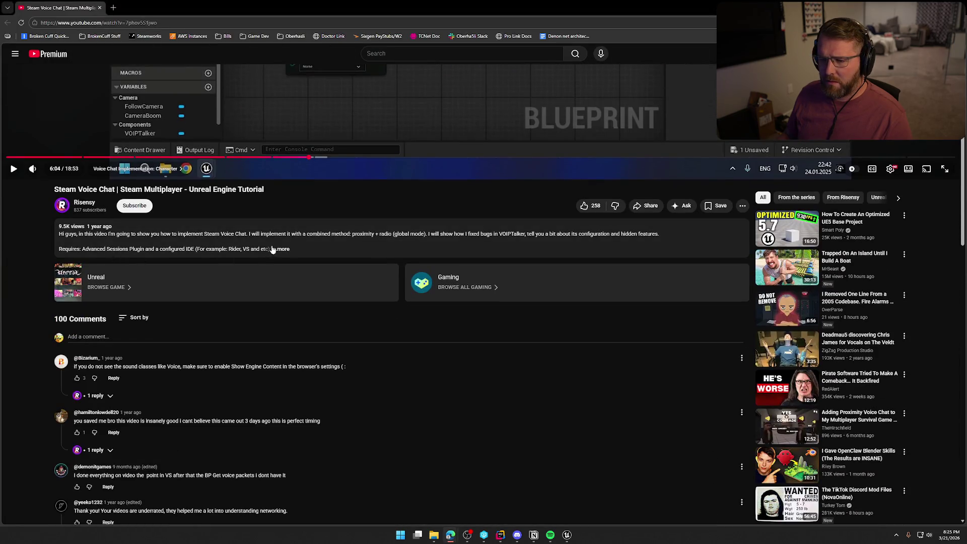
# Expand the tutorial's description and open the 1:33 Project setup chapter in a new tab.
pyautogui.click(280, 249)
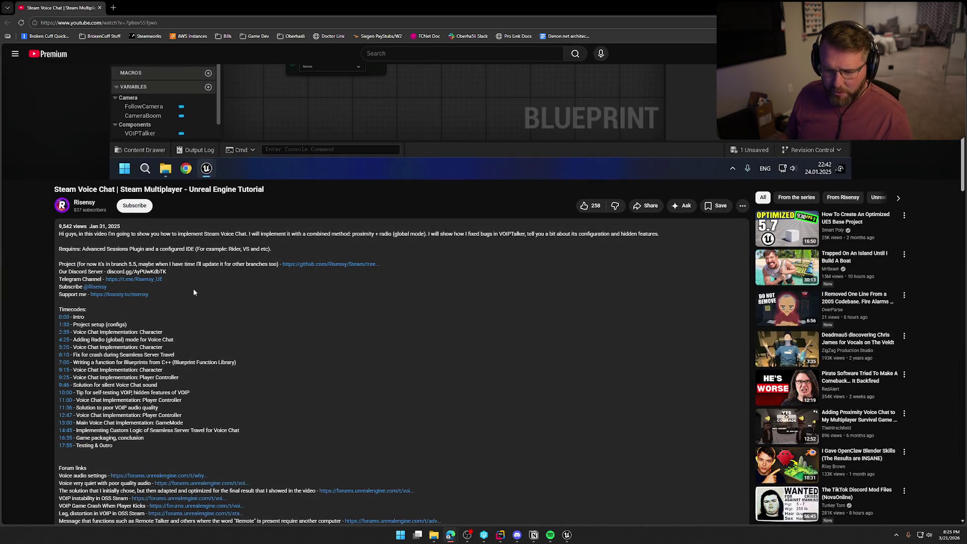
pyautogui.scroll(-3, 193, 288)
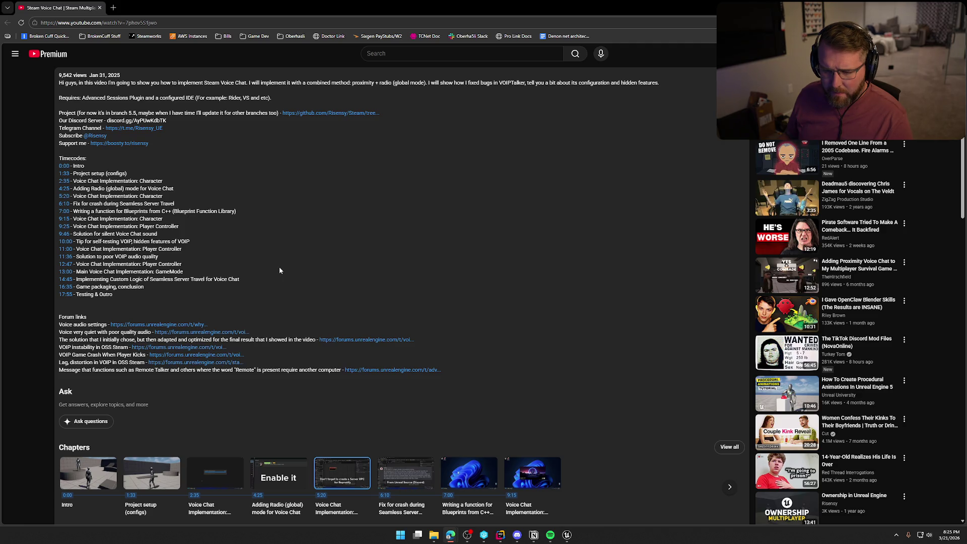
pyautogui.scroll(2, 280, 270)
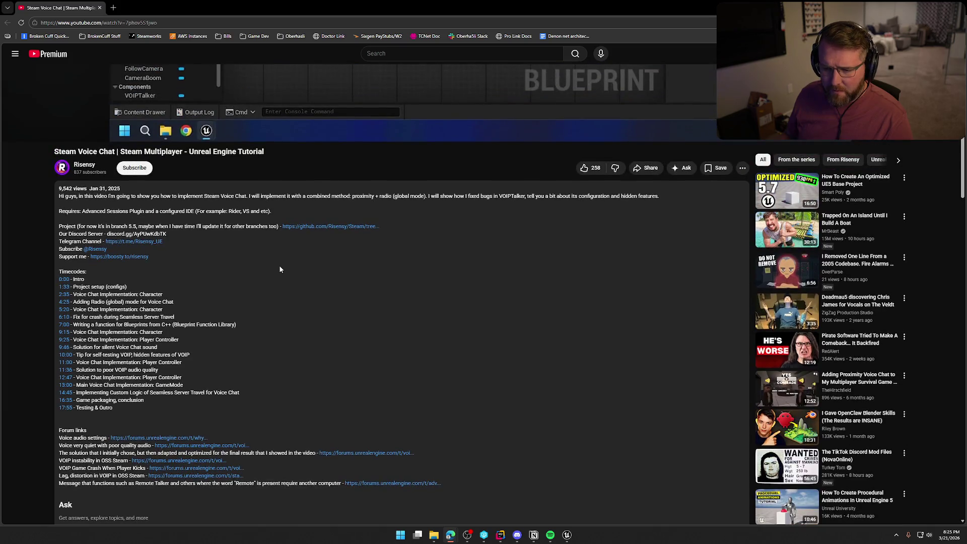
pyautogui.middleClick(66, 291)
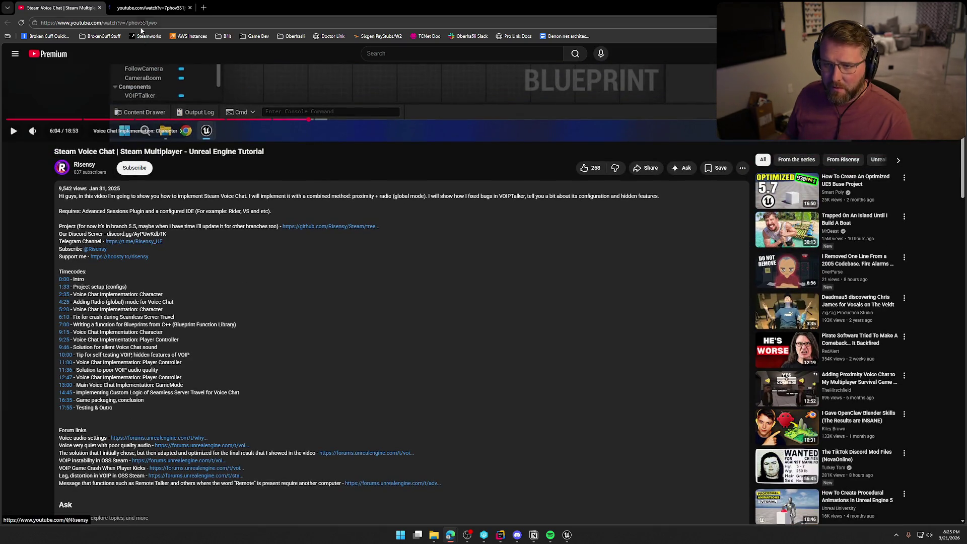
# In the new tab, skip the tutorial ahead to 4:34 where Sound Utilities is enabled, then return to Unreal.
pyautogui.click(145, 9)
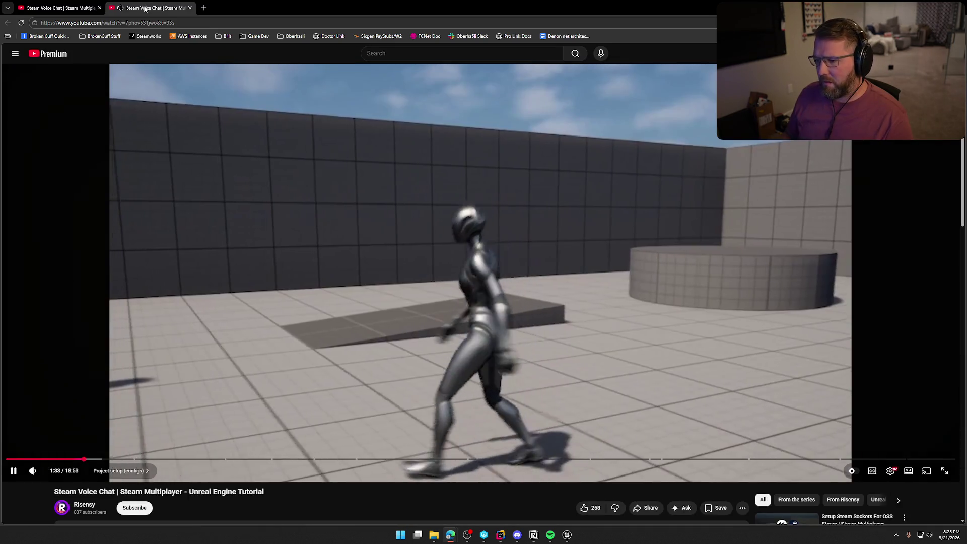
pyautogui.press('Right')
pyautogui.press('Right')
pyautogui.press('Right')
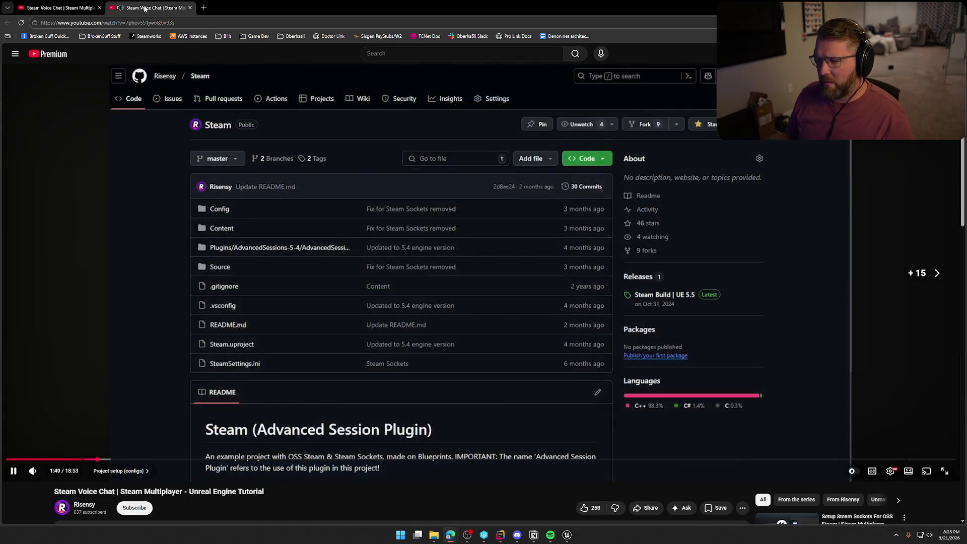
pyautogui.press('Right')
pyautogui.press('Right')
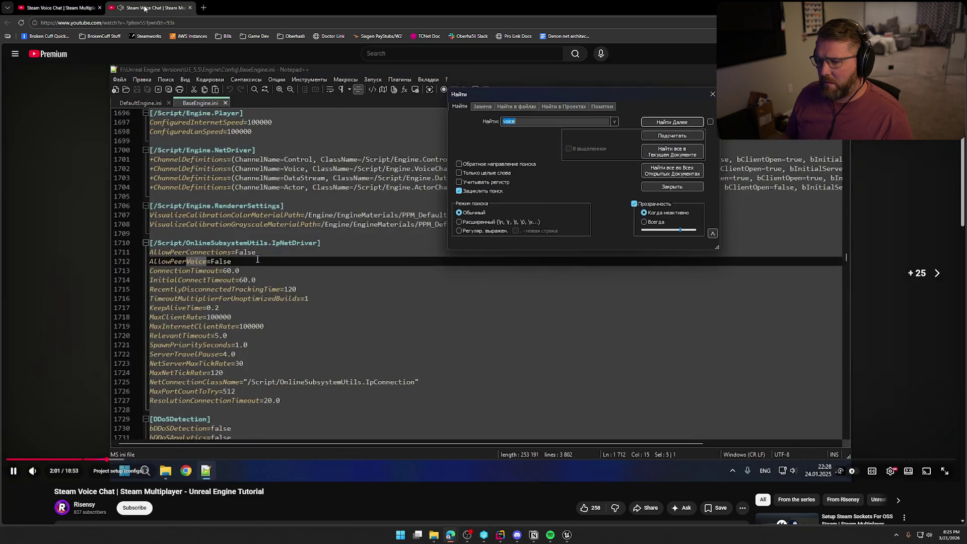
pyautogui.press('Right')
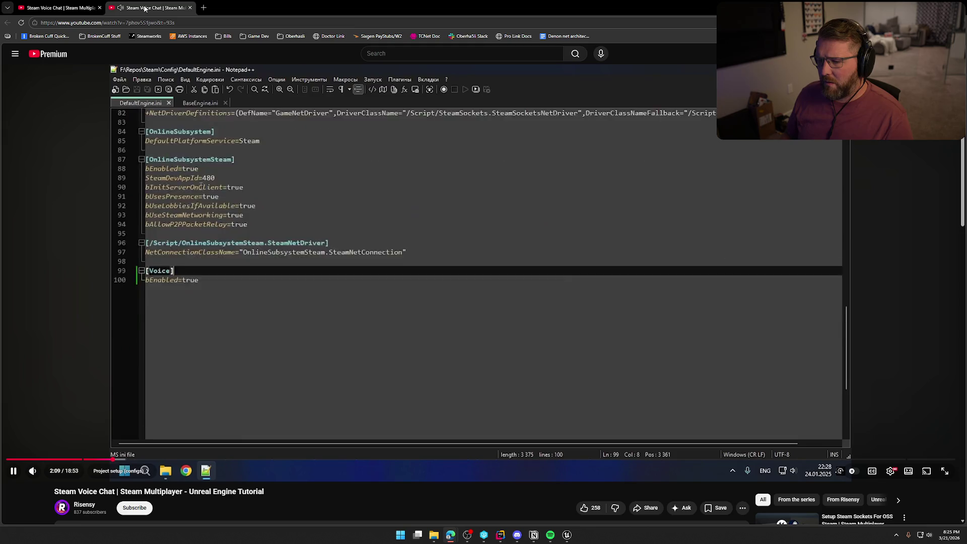
pyautogui.press('Right')
pyautogui.press('Right')
pyautogui.press('Right')
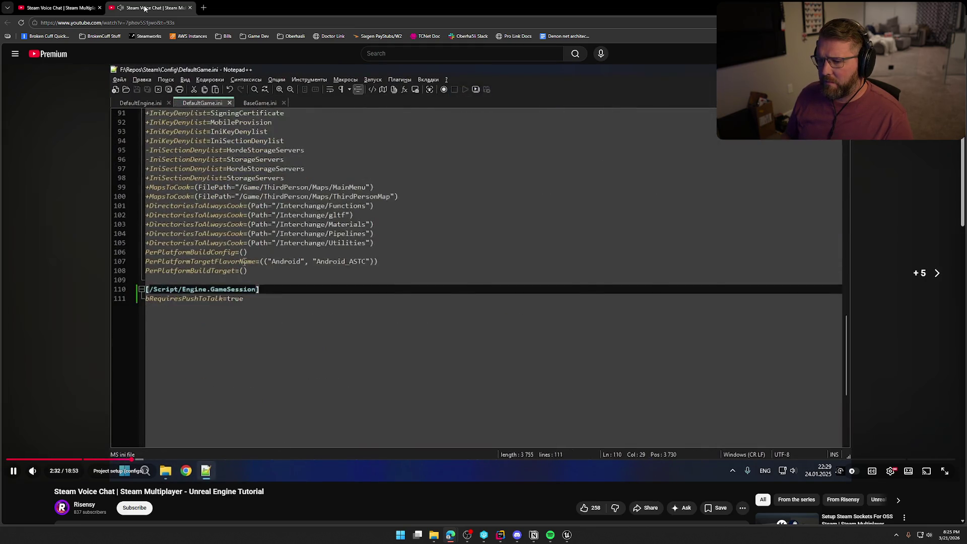
pyautogui.press('Right')
pyautogui.press('Right')
pyautogui.press('Right')
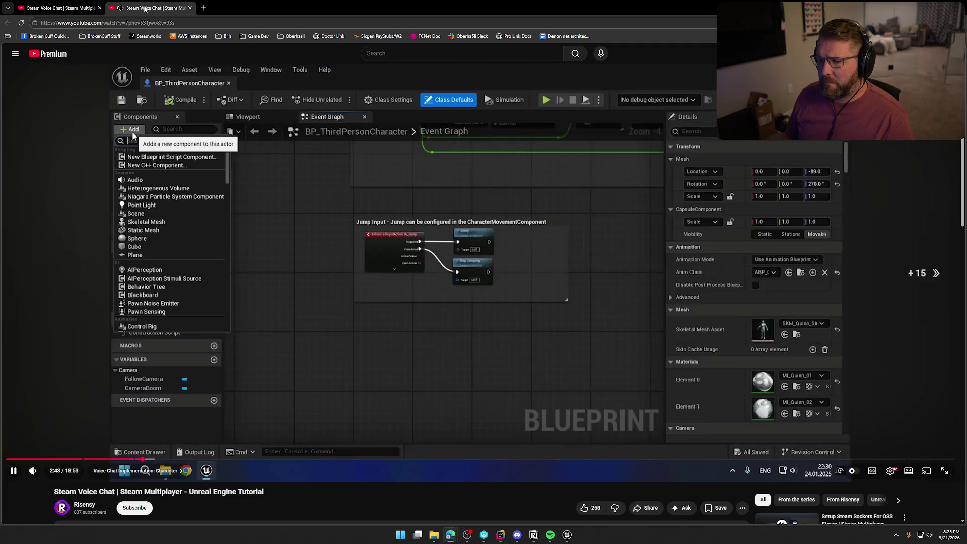
pyautogui.press('Right')
pyautogui.press('Right')
pyautogui.press('Right')
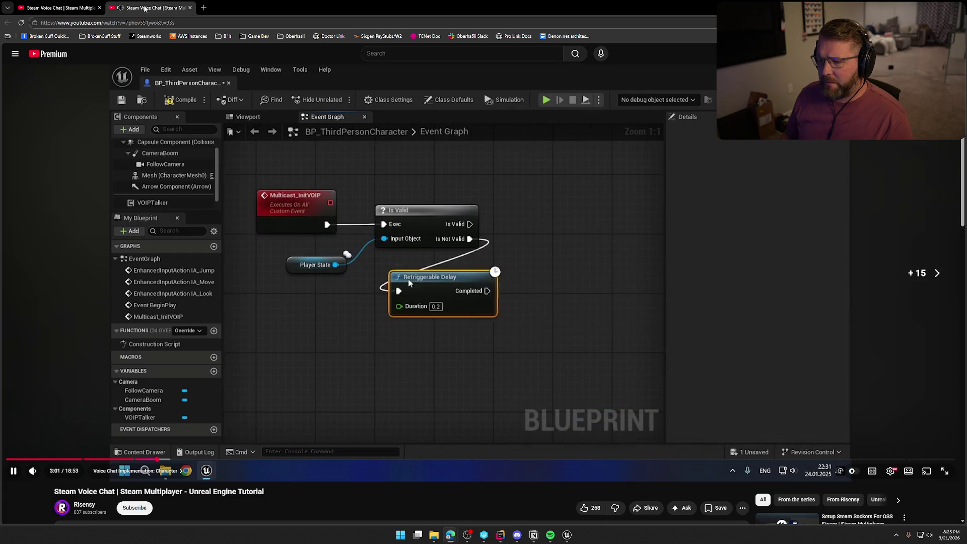
pyautogui.press('Right')
pyautogui.press('Right')
pyautogui.press('Right')
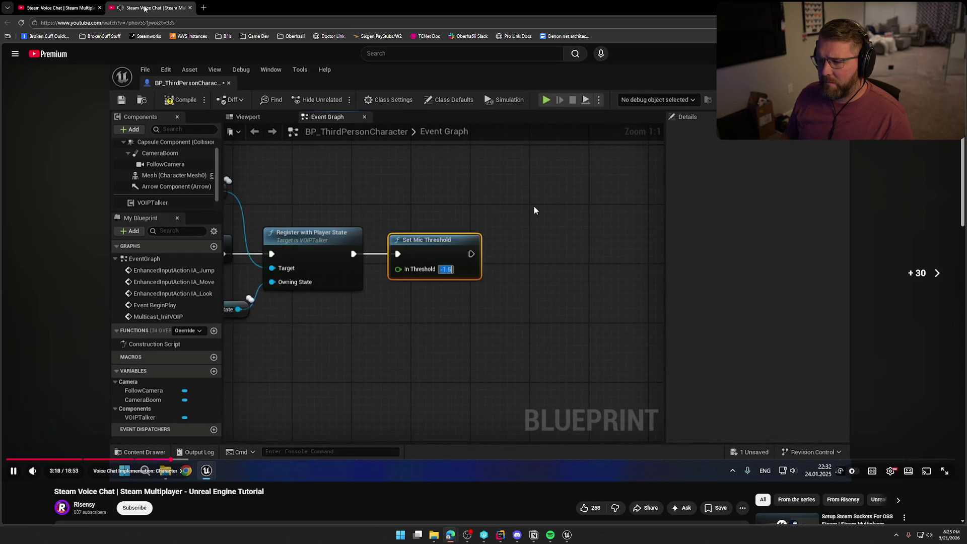
pyautogui.press('Right')
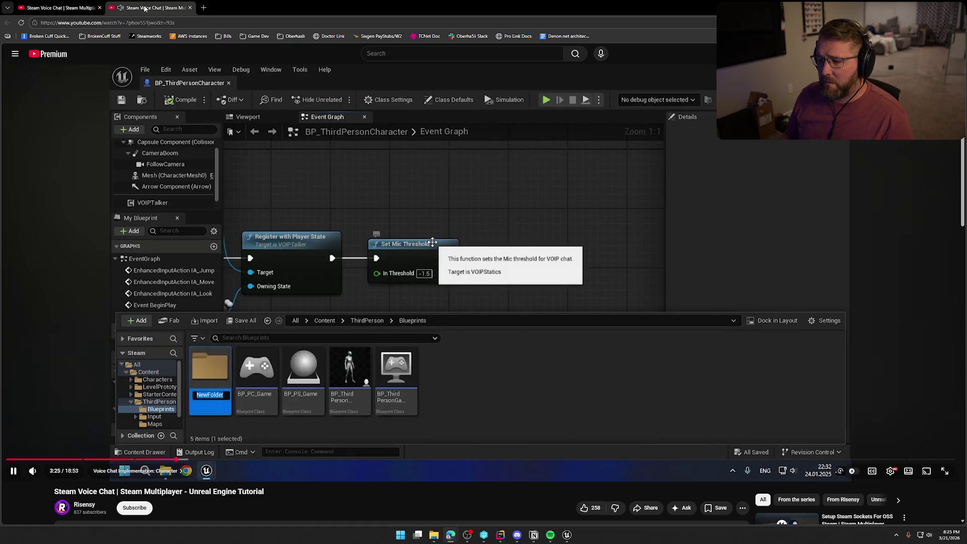
pyautogui.press('Right')
pyautogui.press('Right')
pyautogui.press('Right')
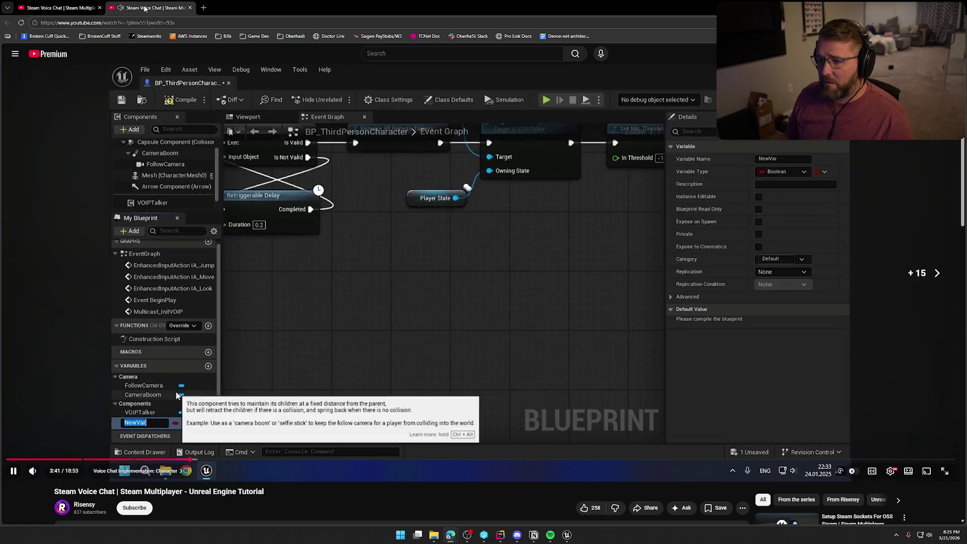
pyautogui.press('Right')
pyautogui.press('Right')
pyautogui.press('Right')
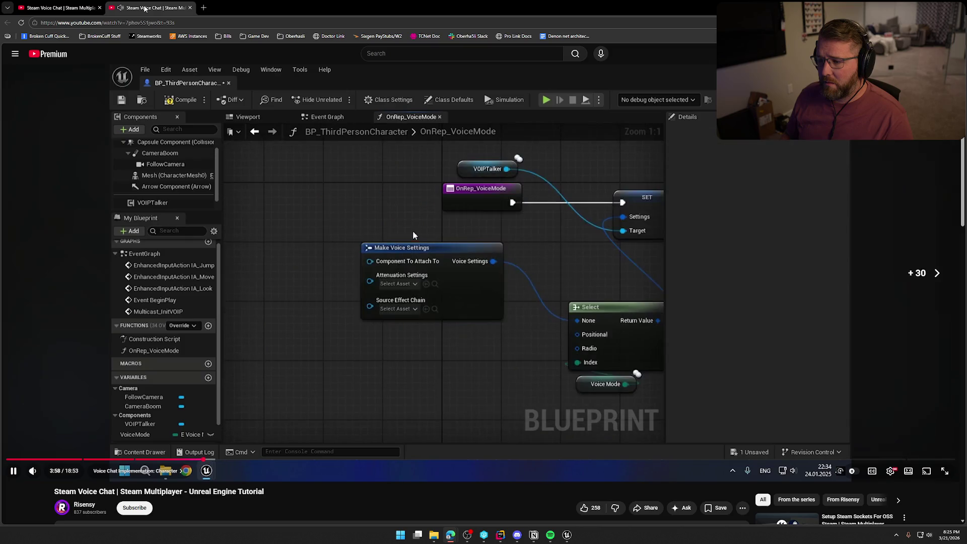
pyautogui.press('Right')
pyautogui.press('Right')
pyautogui.press('Right')
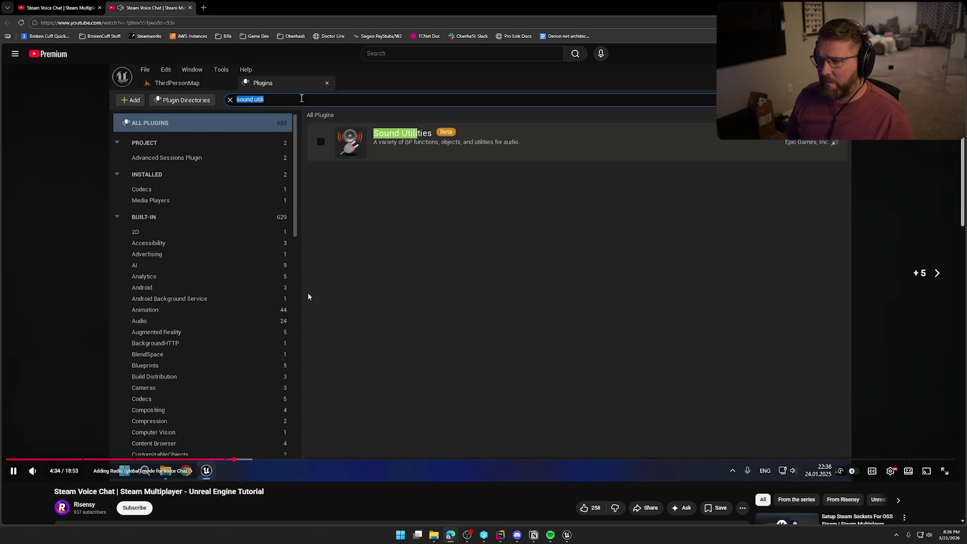
pyautogui.click(565, 537)
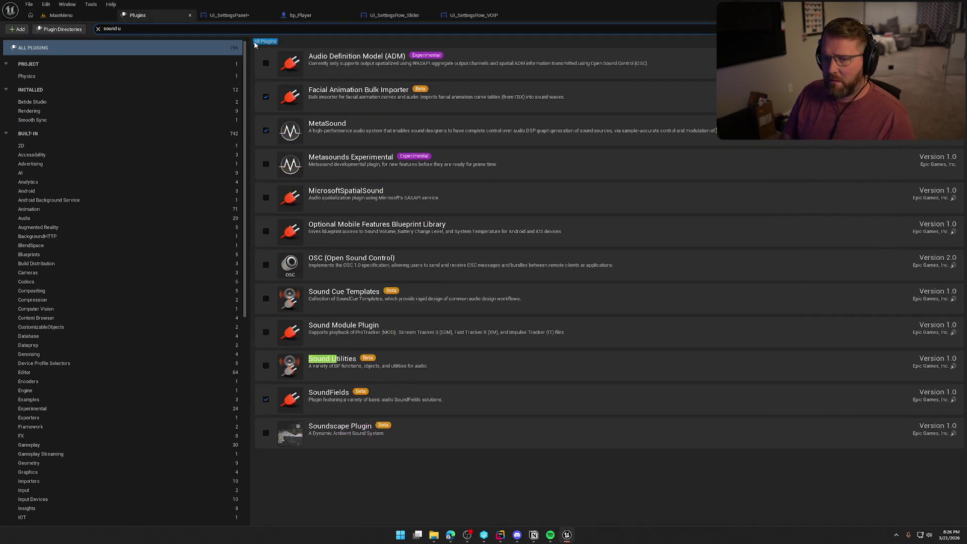
# Filter plugins by 'sound ut', enable Sound Utilities (Beta) and accept the beta warning, then resume the tutorial.
pyautogui.write('ut')
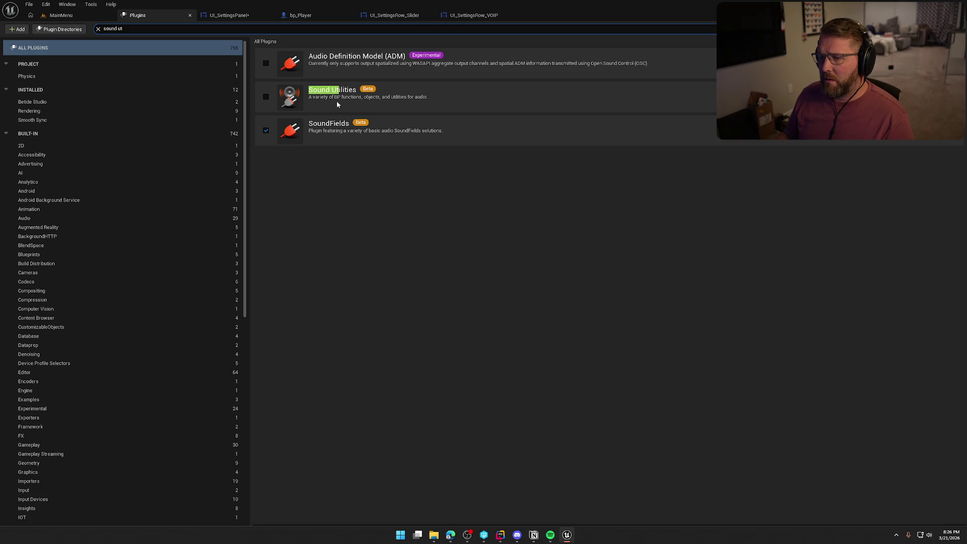
pyautogui.click(266, 96)
pyautogui.click(547, 288)
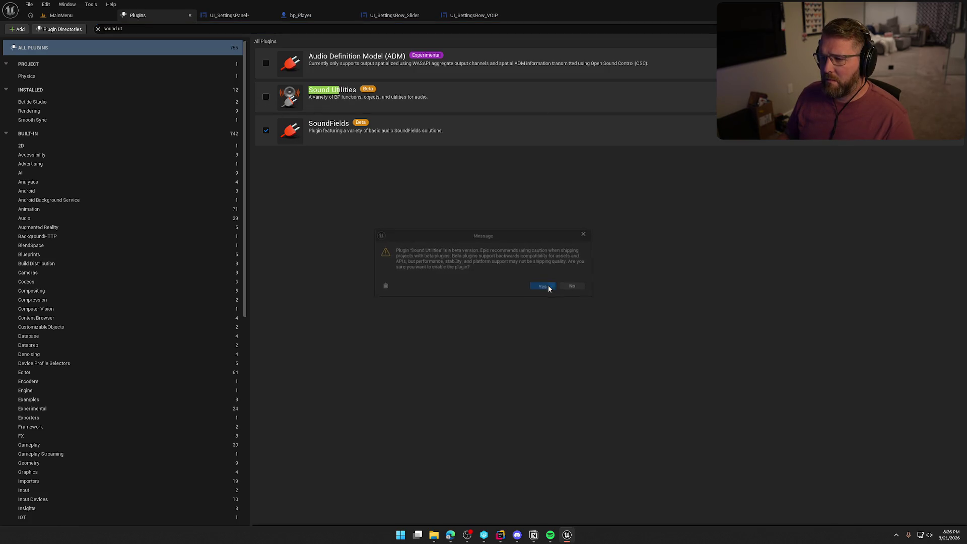
pyautogui.hotkey('alt', 'Tab')
pyautogui.click(435, 212)
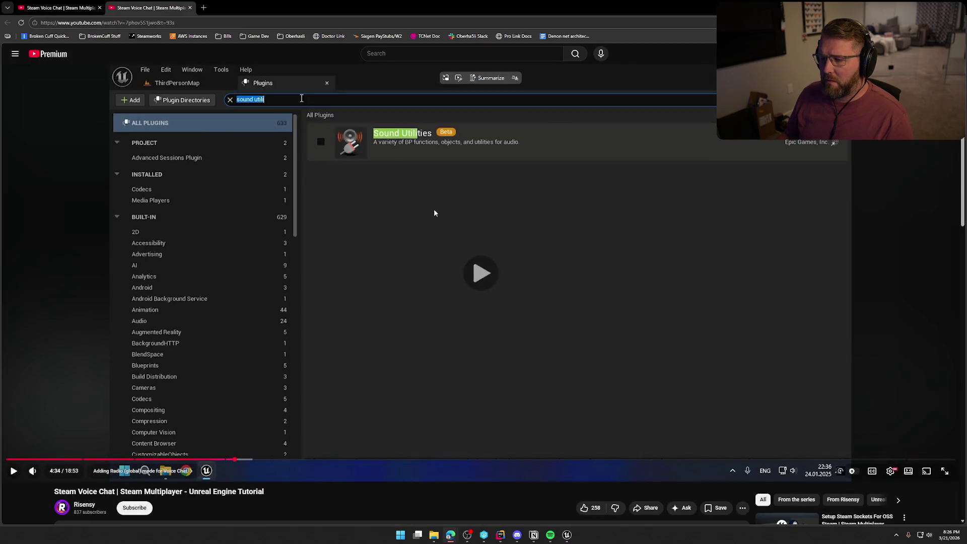
# Rewind the tutorial to 4:38 showing Synthesis and DSP Effects, then choose Restart Now in Unreal.
pyautogui.click(435, 212)
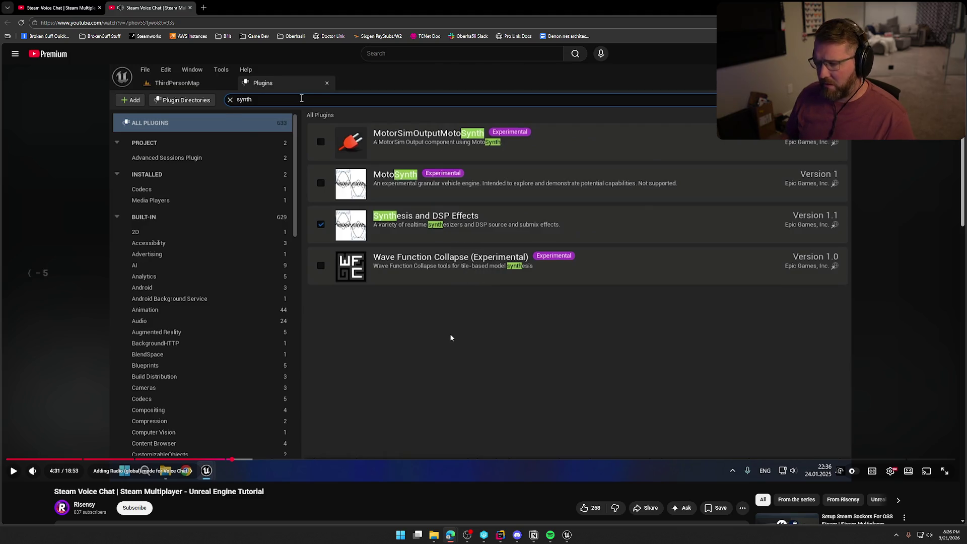
pyautogui.press('Left')
pyautogui.click(452, 280)
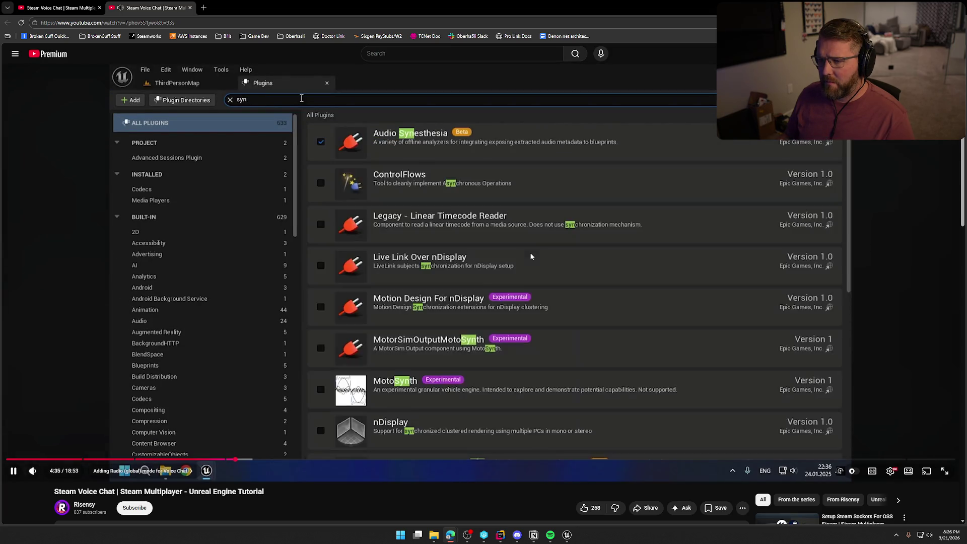
pyautogui.click(531, 257)
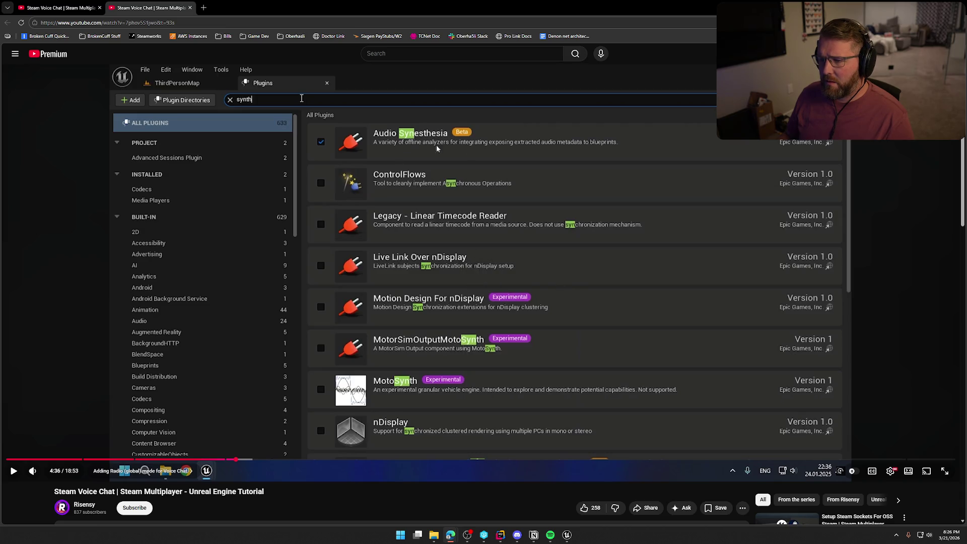
pyautogui.click(566, 301)
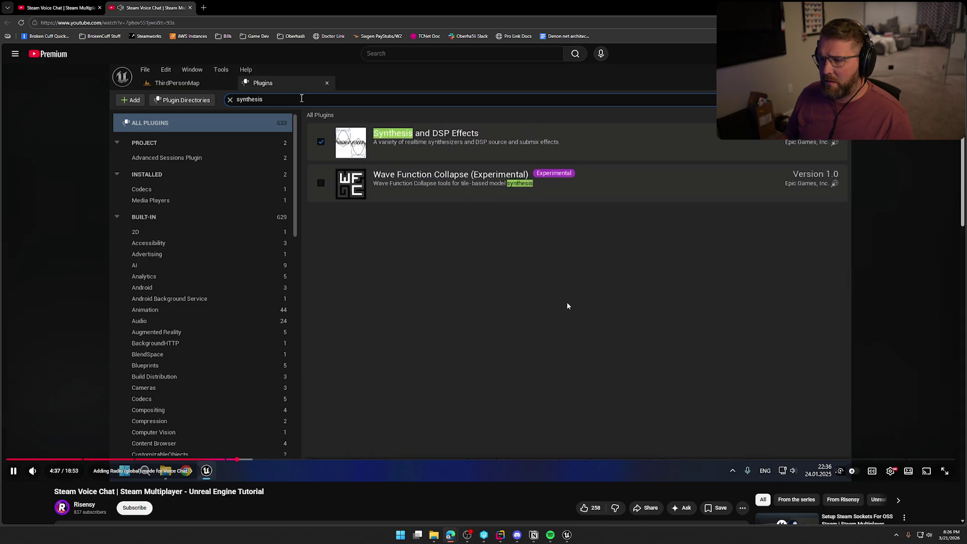
pyautogui.click(482, 312)
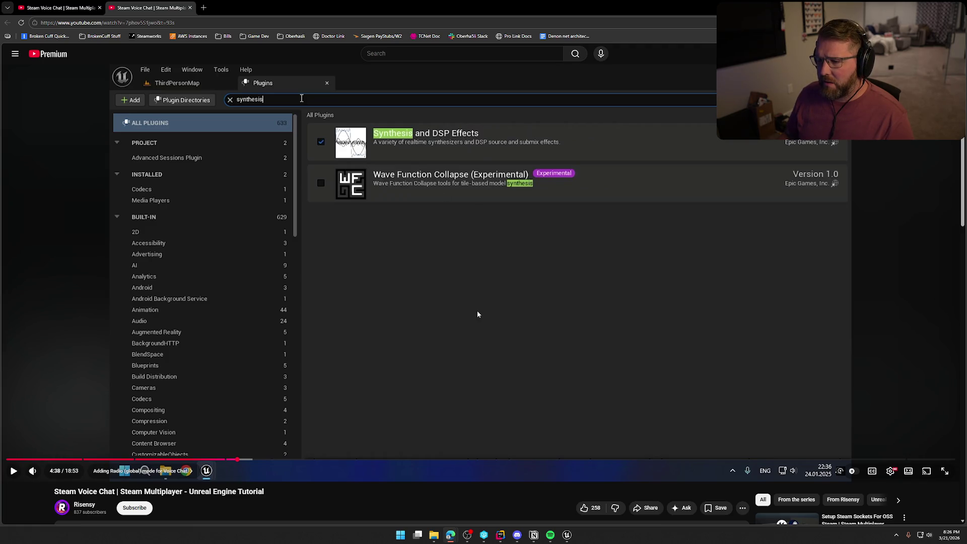
pyautogui.hotkey('alt', 'Tab')
pyautogui.click(934, 510)
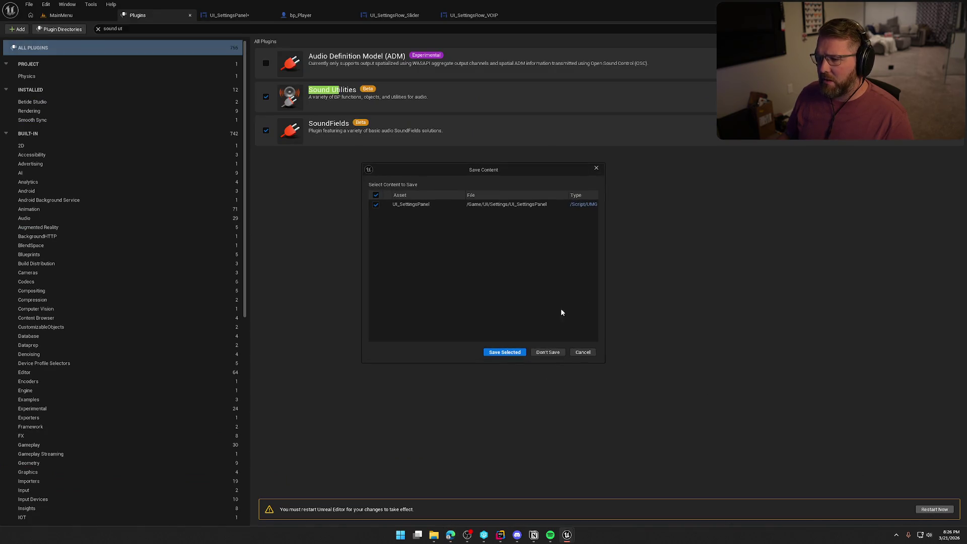
# Save UI_SettingsPanel so the editor restarts, then reopen the UI_SettingsPanel and bp_Player editors.
pyautogui.click(507, 353)
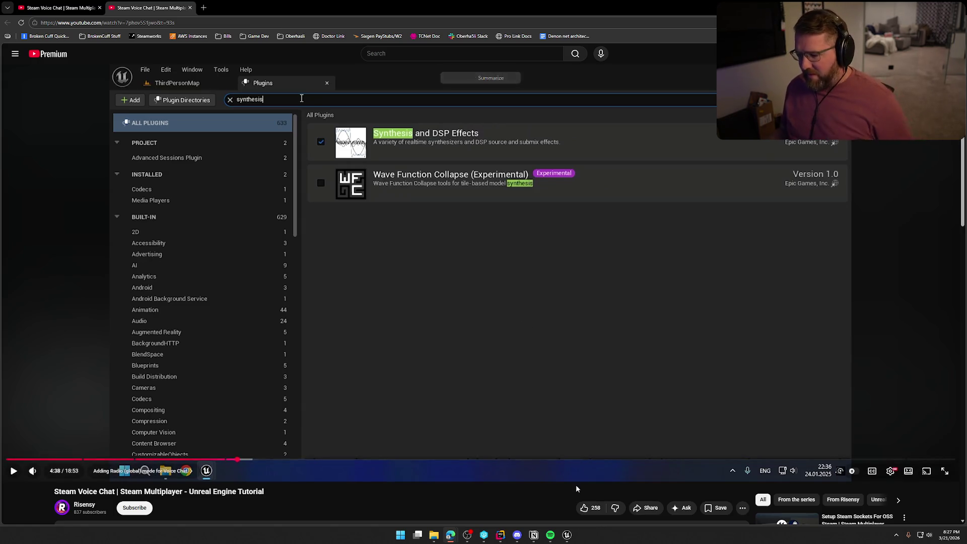
pyautogui.click(567, 534)
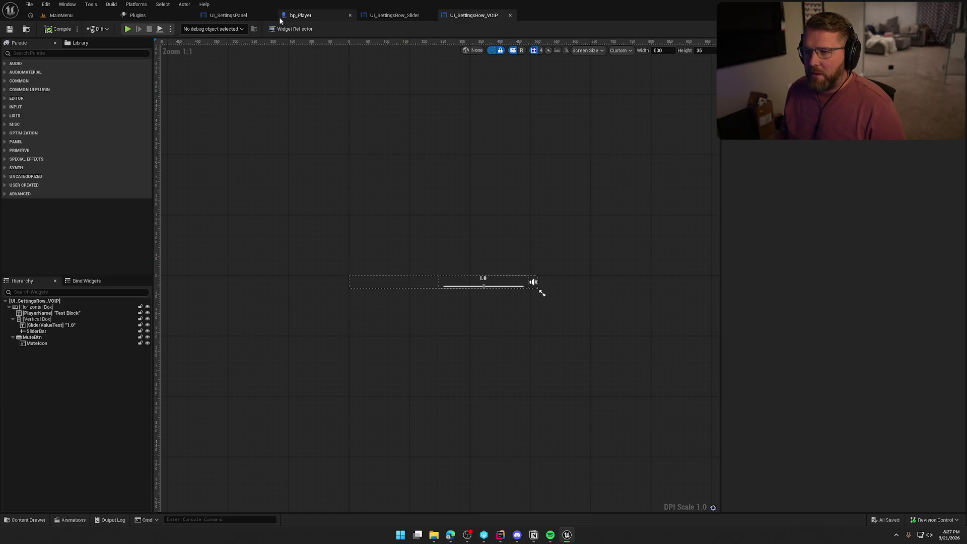
pyautogui.click(255, 15)
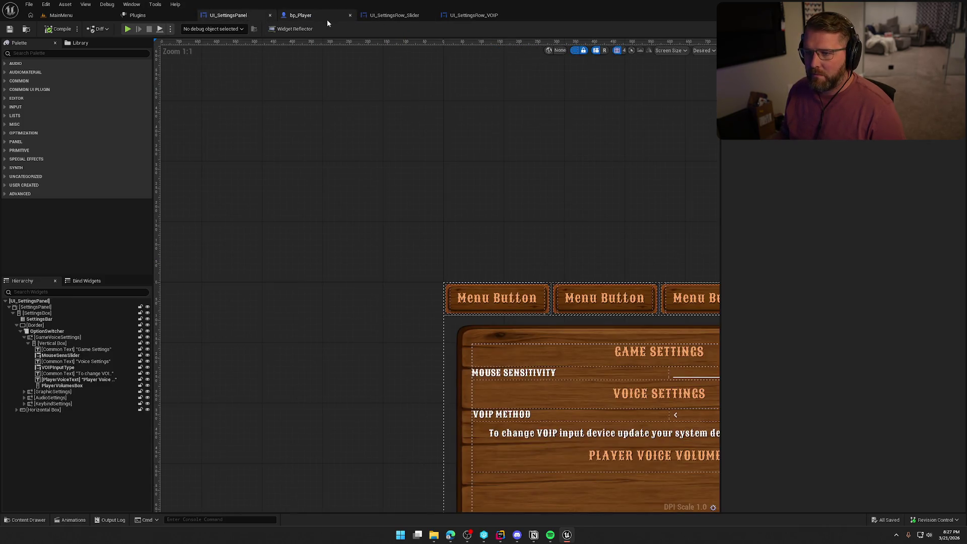
pyautogui.click(313, 15)
# Search bp_Player's InitVOIP graph actions for 'start net', then return to the tutorial.
pyautogui.rightClick(397, 283)
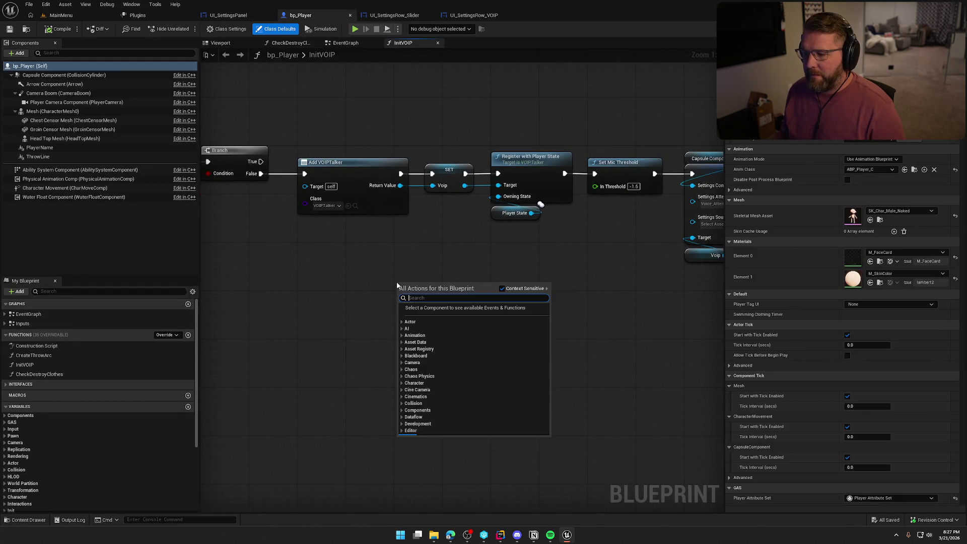
pyautogui.write('start net')
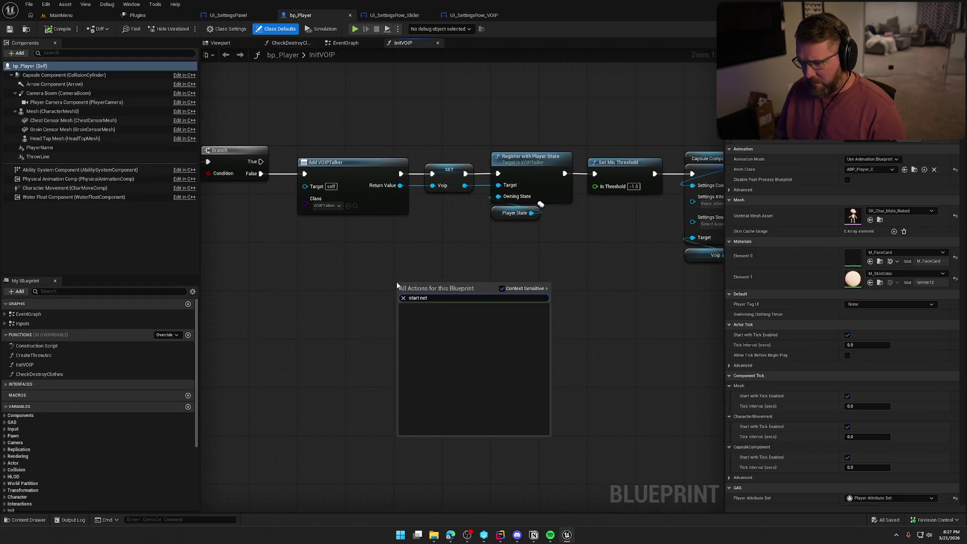
pyautogui.hotkey('alt', 'Tab')
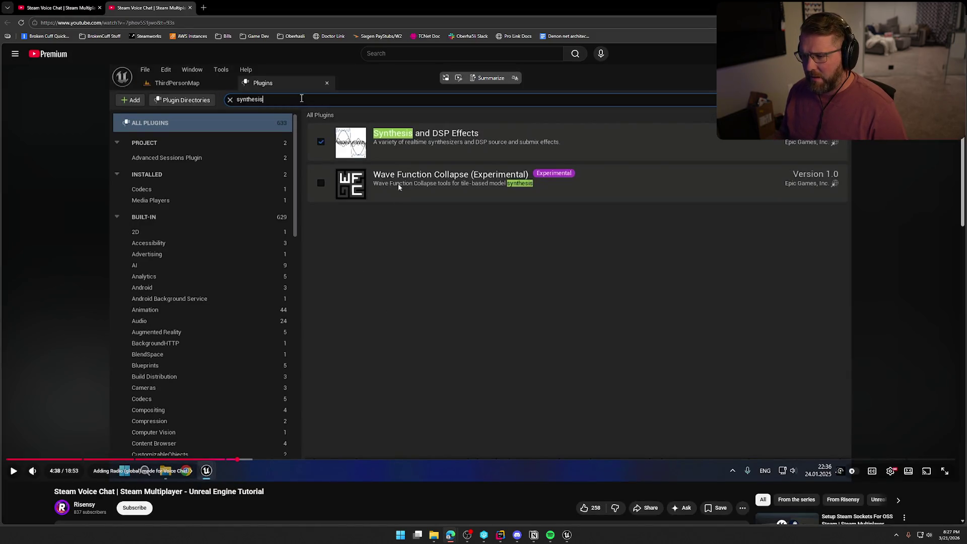
# Resume the tutorial and close the duplicate tutorial tab.
pyautogui.click(460, 140)
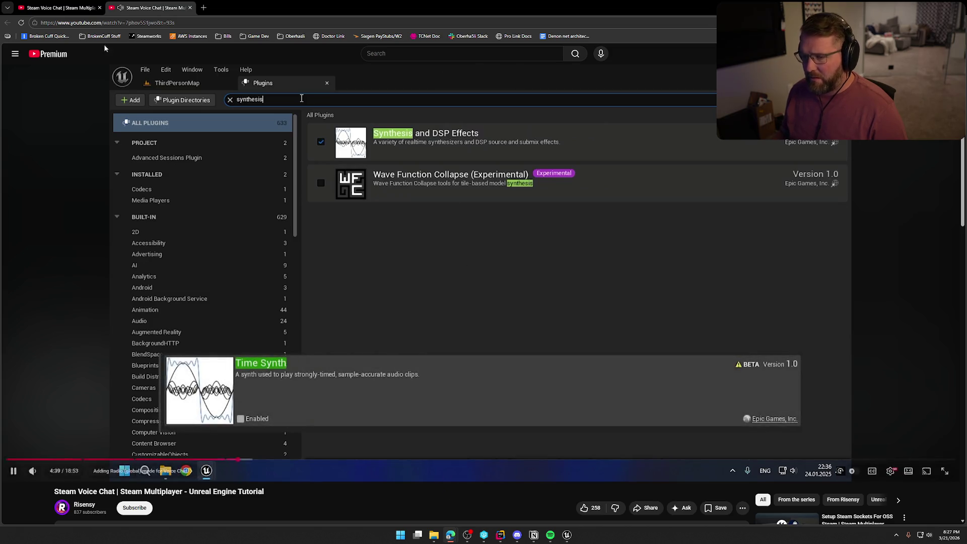
pyautogui.middleClick(157, 10)
pyautogui.scroll(7, 414, 273)
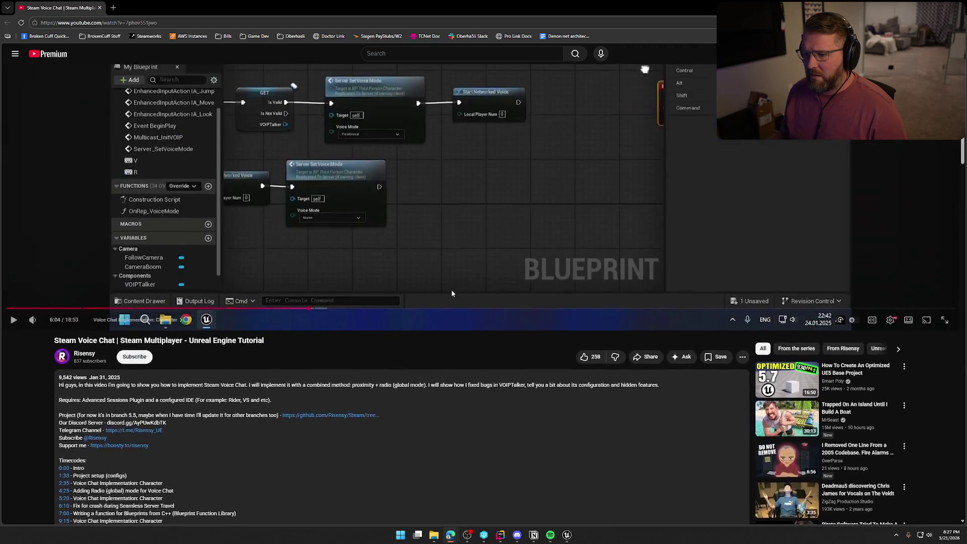
# Play the voice-mode section to 6:12 on the Start/Stop Networked Voice graph, then scroll to the comments.
pyautogui.click(433, 283)
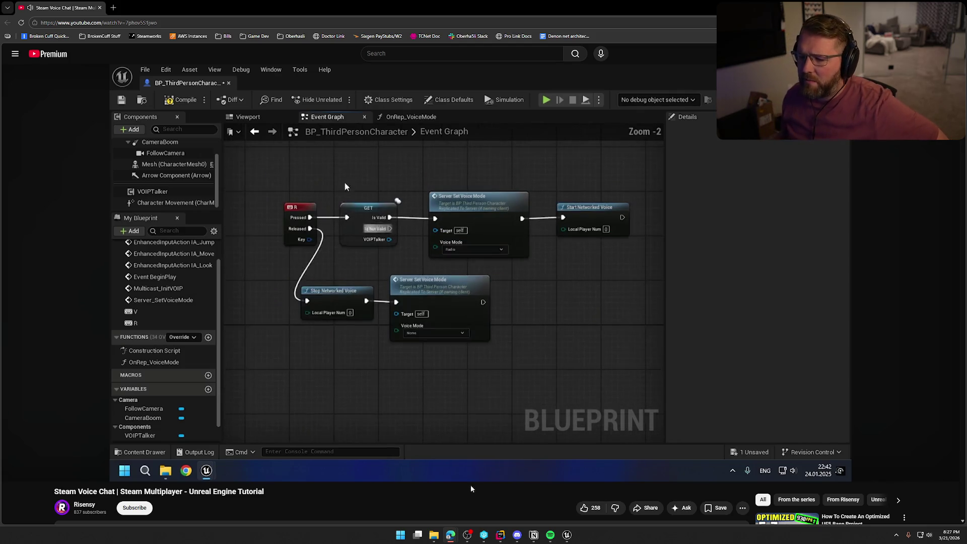
pyautogui.click(511, 324)
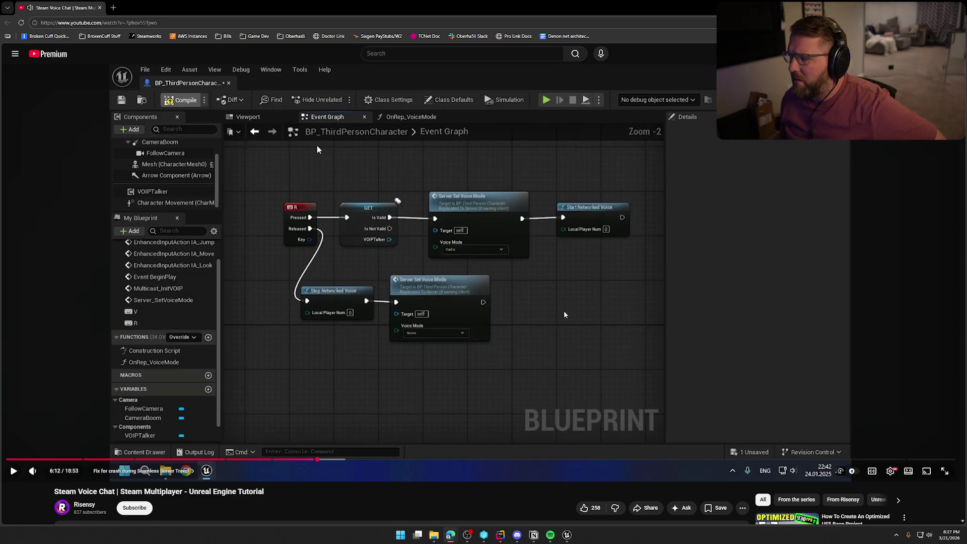
pyautogui.scroll(-7, 564, 310)
pyautogui.scroll(-4, 571, 310)
pyautogui.scroll(-12, 571, 311)
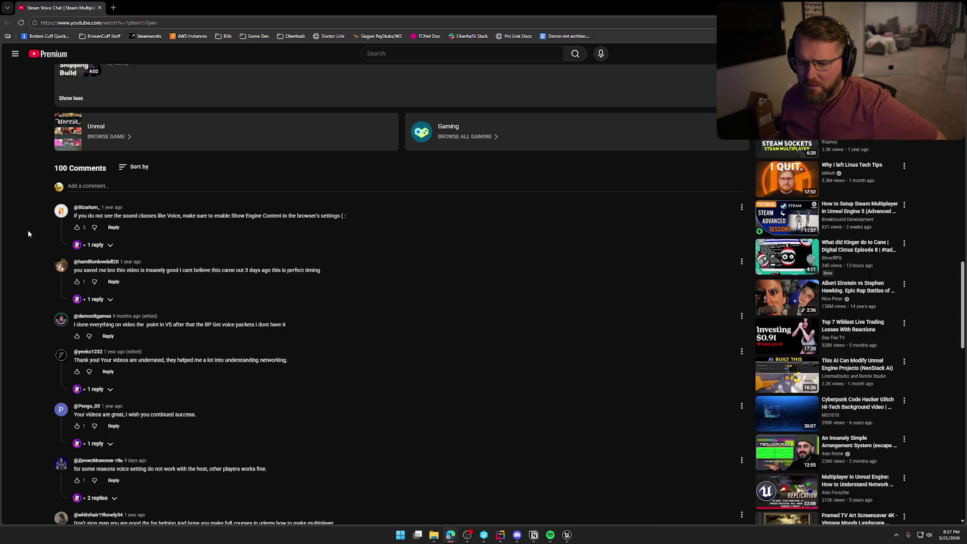
# Expand the 2 replies under the VOIPTalker-with-SteamAudio comment and read the creator's answer.
pyautogui.scroll(-2, 28, 230)
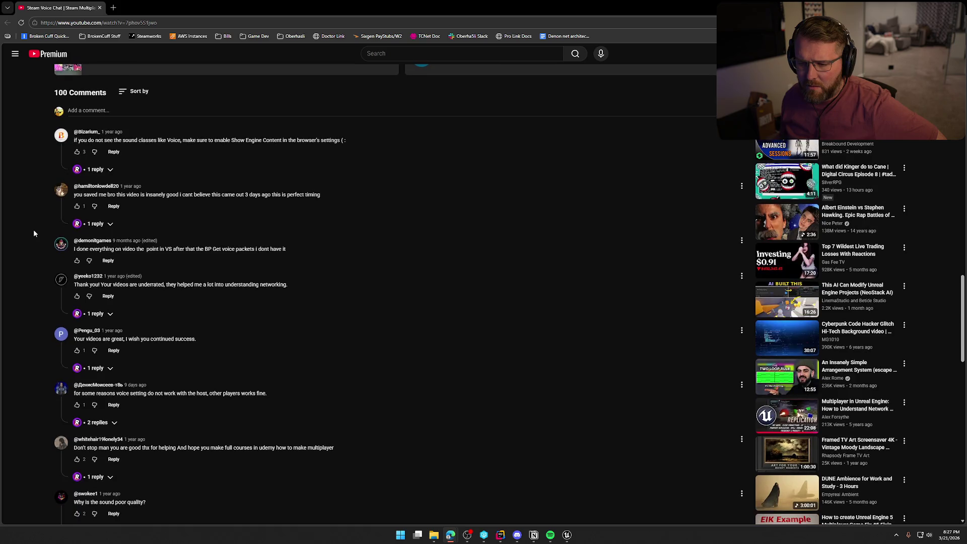
pyautogui.scroll(-7, 34, 233)
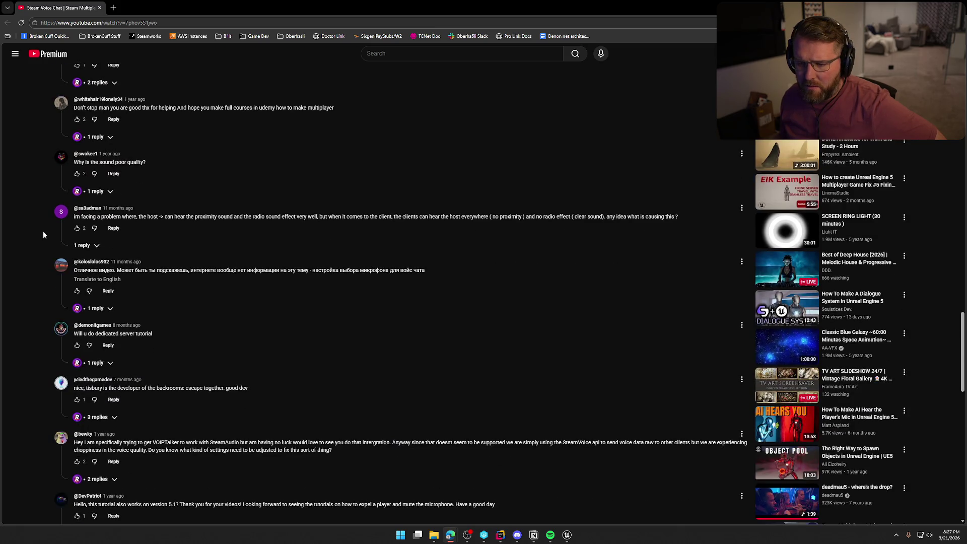
pyautogui.scroll(-4, 43, 231)
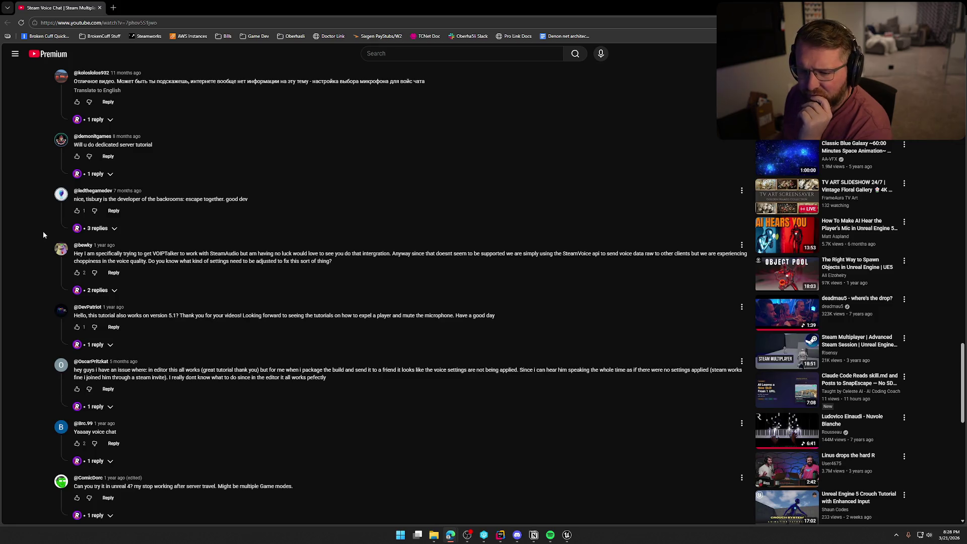
pyautogui.click(112, 296)
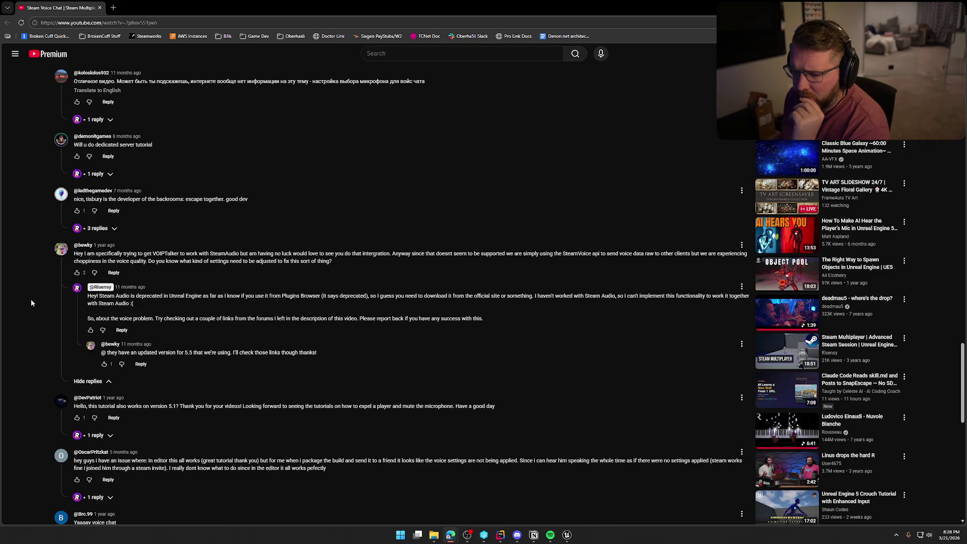
pyautogui.scroll(-2, 31, 303)
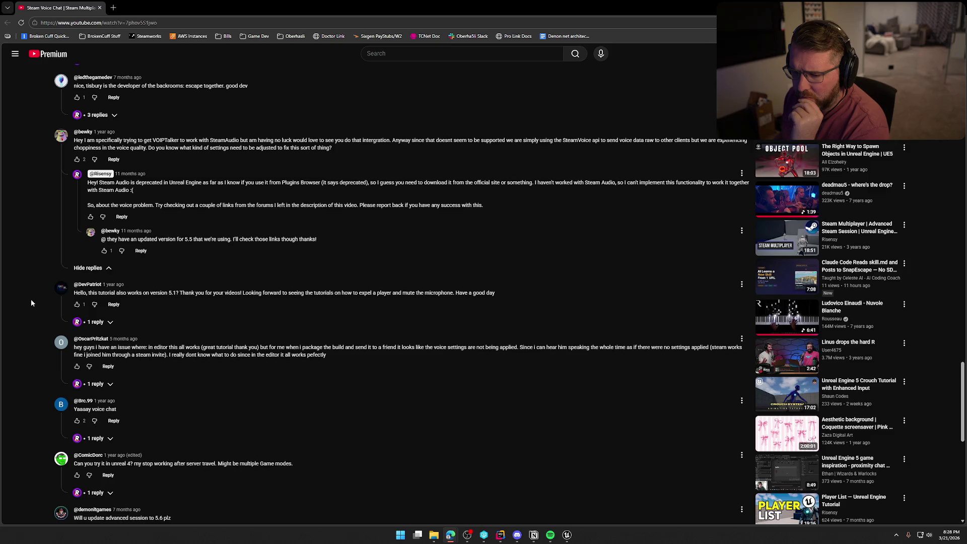
pyautogui.scroll(-2, 31, 303)
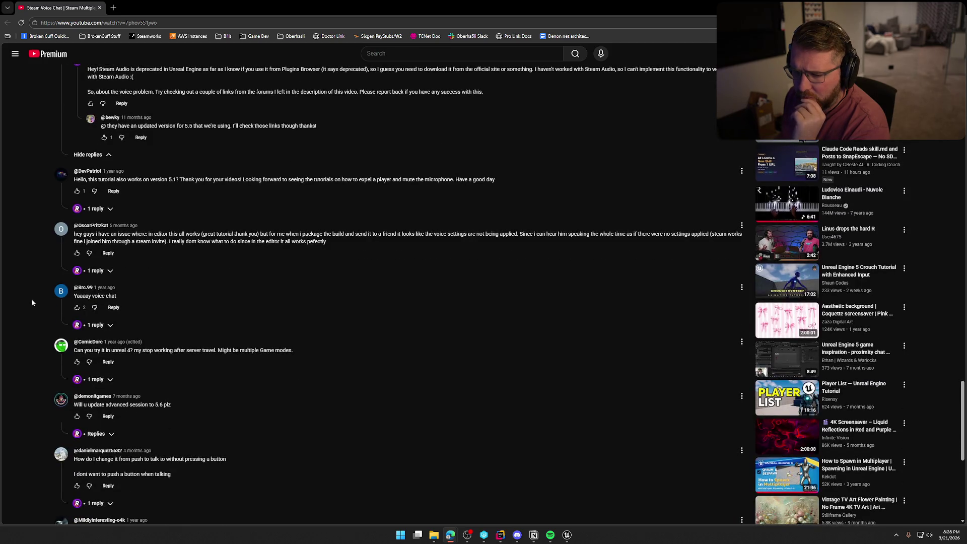
pyautogui.scroll(-3, 31, 303)
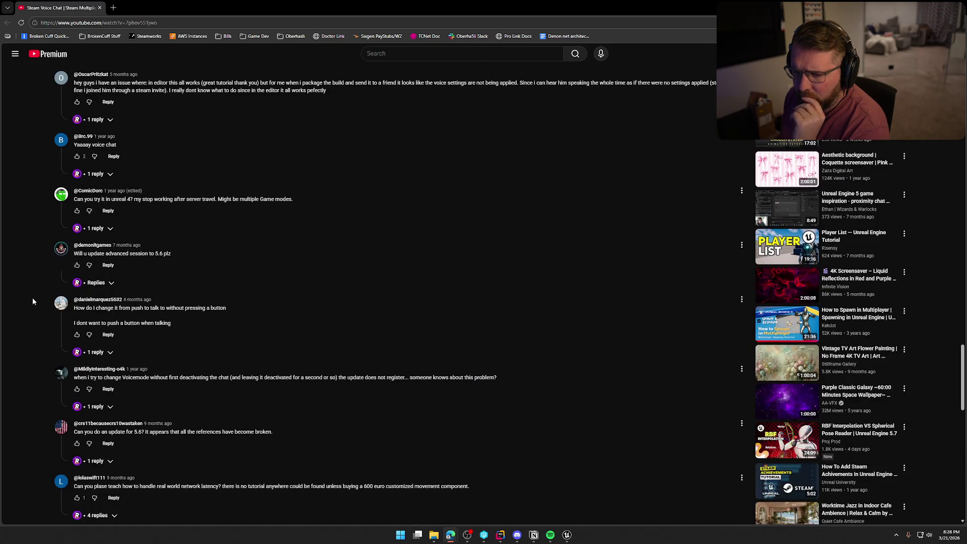
pyautogui.scroll(-1, 32, 301)
pyautogui.scroll(15, 33, 301)
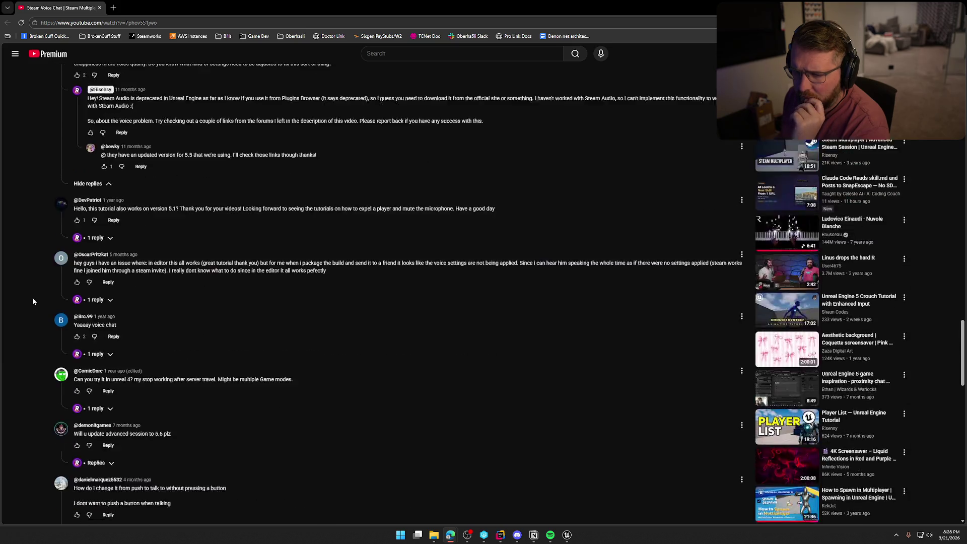
pyautogui.scroll(12, 34, 301)
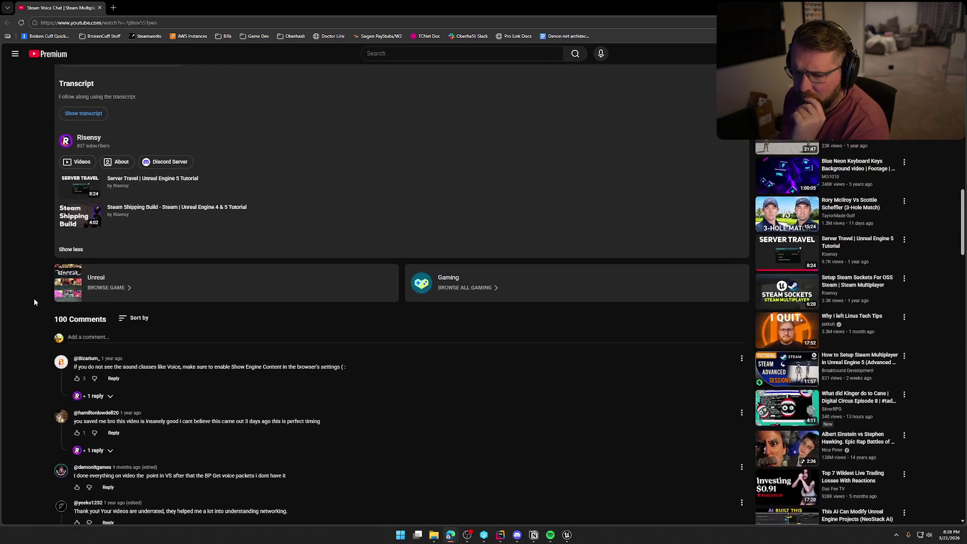
# Open the 'Voice very quiet with poor quality audio' forum link in a new tab and view it.
pyautogui.scroll(2, 35, 301)
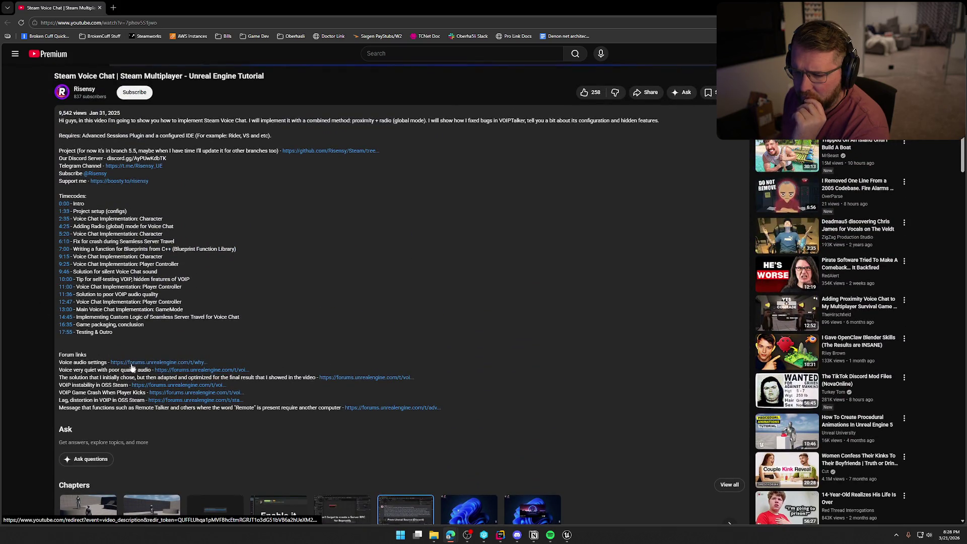
pyautogui.middleClick(191, 371)
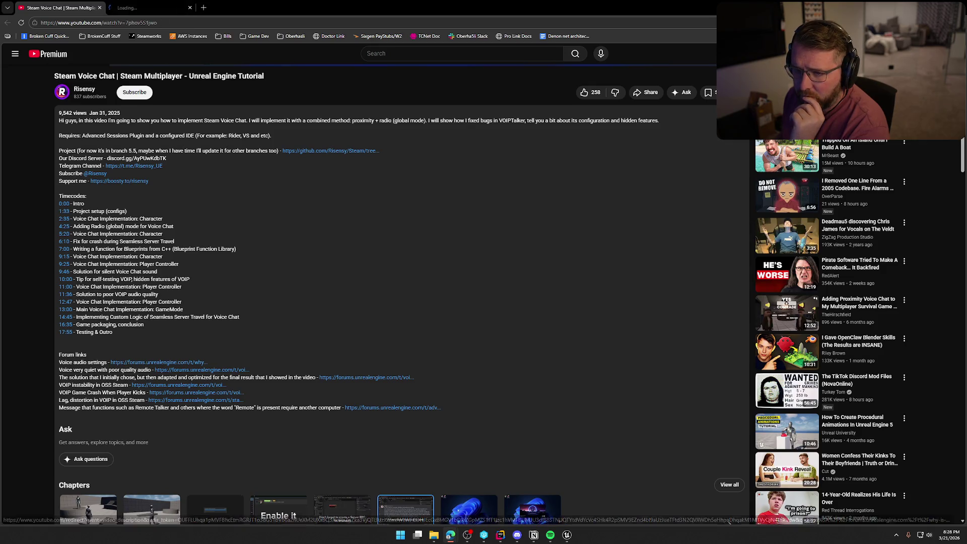
pyautogui.click(148, 4)
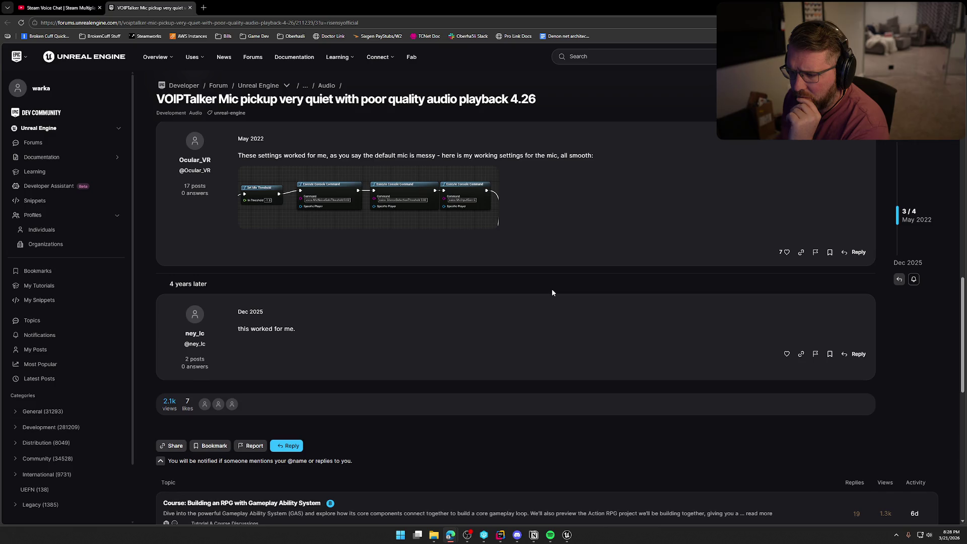
# Read the remaining replies in the VOIPTalker quiet-mic thread, then go back to the YouTube tutorial.
pyautogui.scroll(-3, 552, 289)
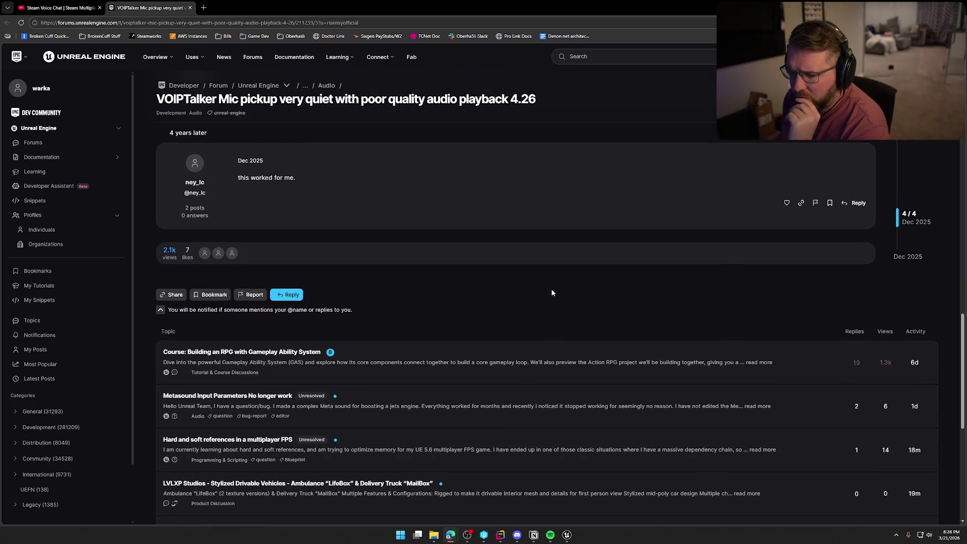
pyautogui.hotkey('ctrl', 'shift', 'Tab')
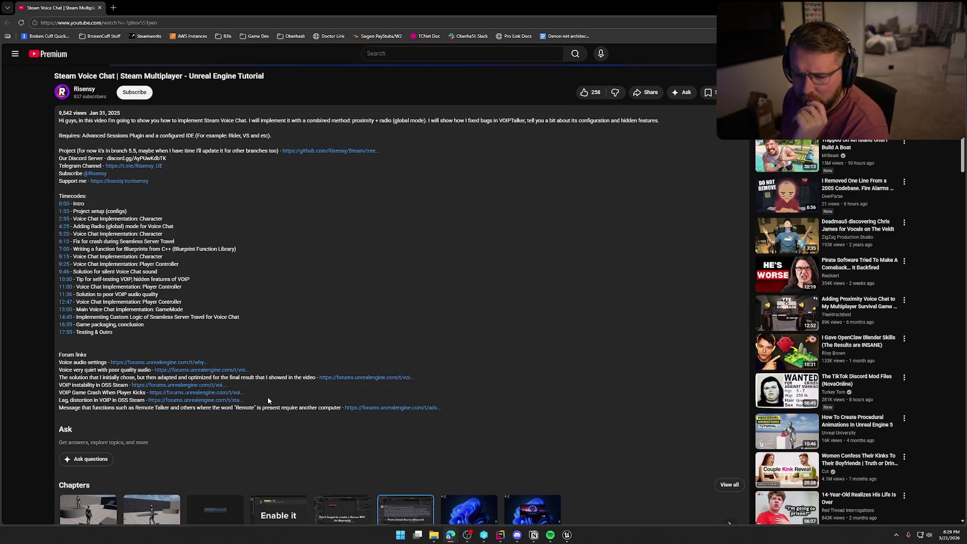
# Play the tutorial from 6:12 through the Mute Remote Talker nodes, then return to bp_Player's InitVOIP graph.
pyautogui.scroll(8, 268, 397)
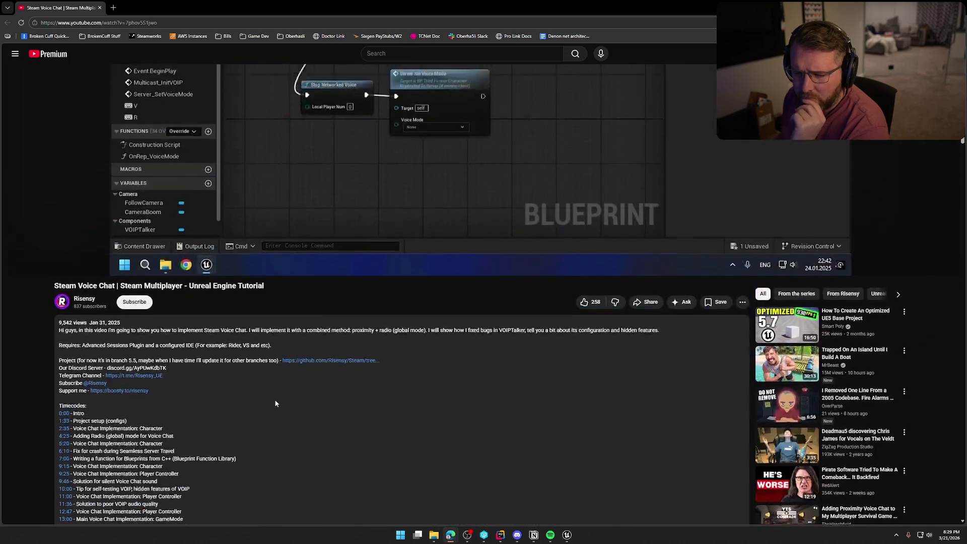
pyautogui.click(317, 144)
pyautogui.click(409, 264)
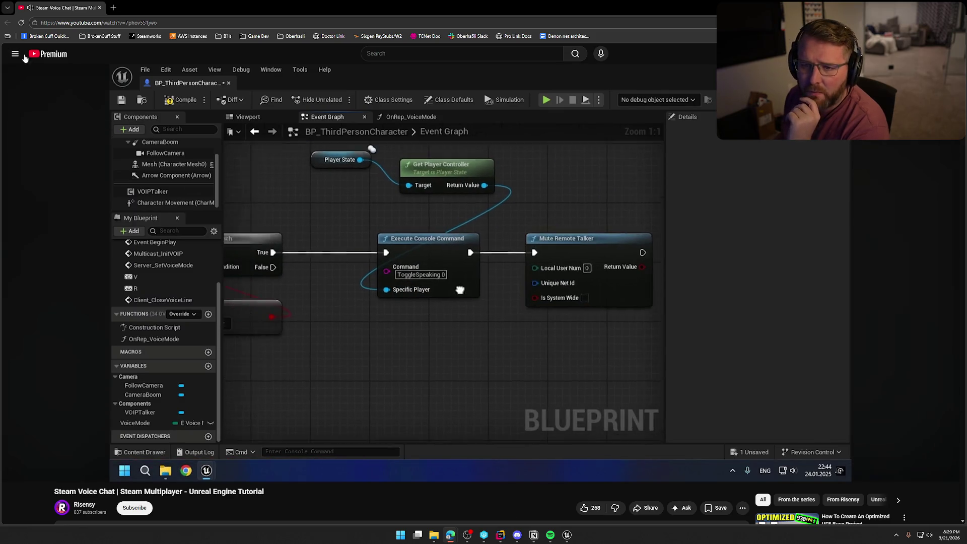
pyautogui.hotkey('alt', 'Tab')
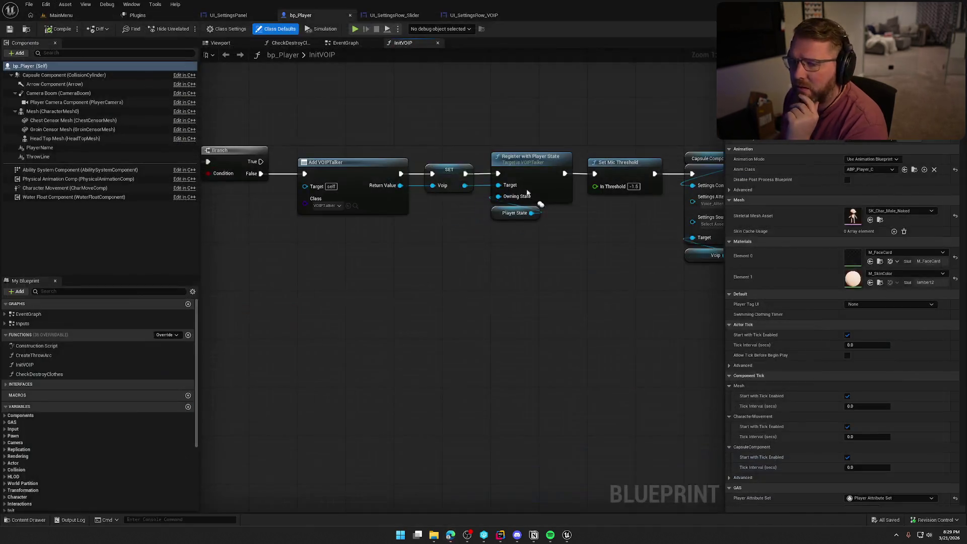